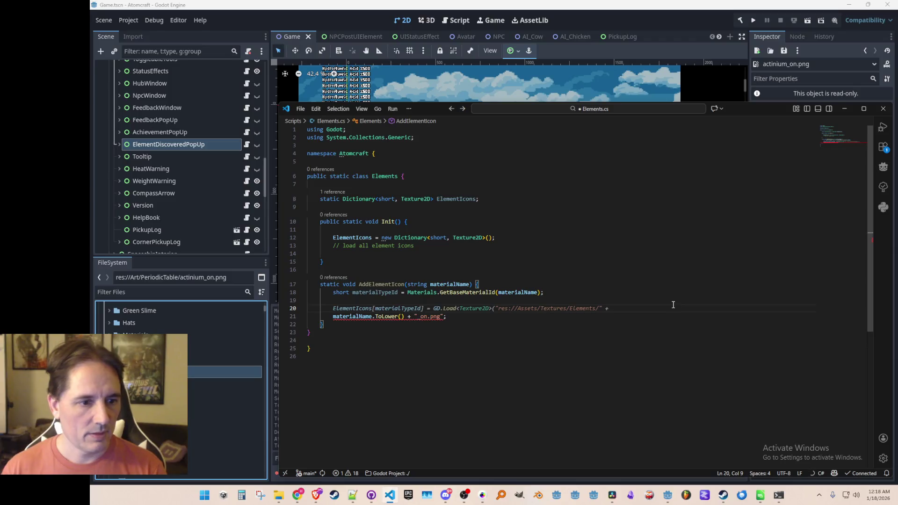
Drop the partial 'Resour' text and comment out the old filename line in AddElementIcon
text(Resour)
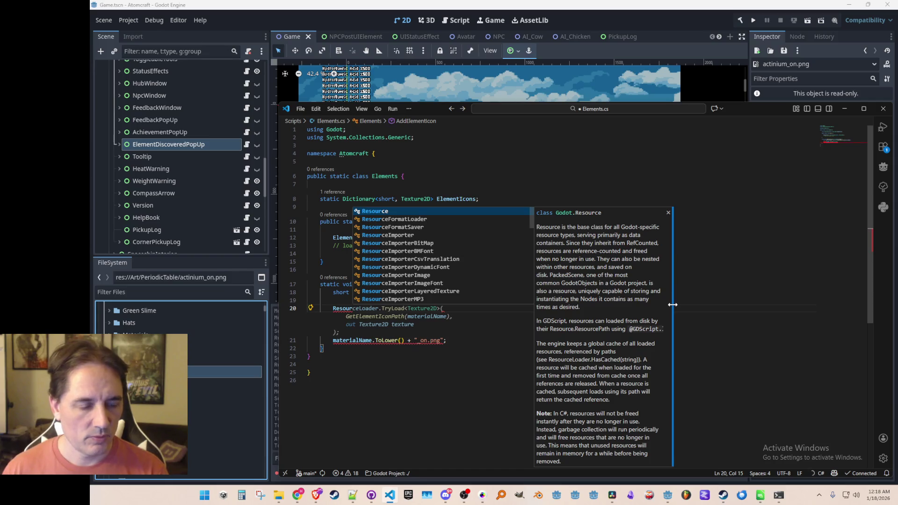
key(Escape)
key(BackSpace)
key(BackSpace)
key(BackSpace)
key(Down)
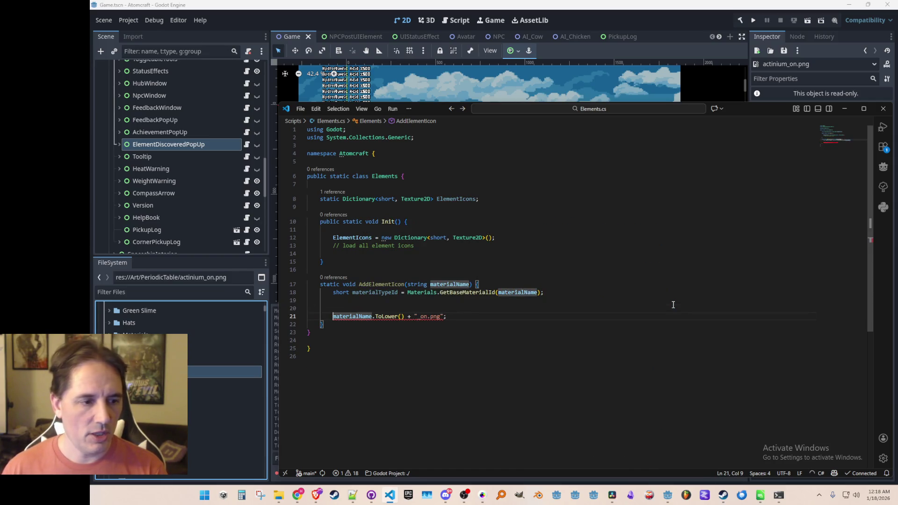
key(ctrl+slash)
Copy the Medal_Off ResourceLoader.Load line from Data.cs and paste it into Elements.cs
key(ctrl+p)
text(data)
click(605, 152)
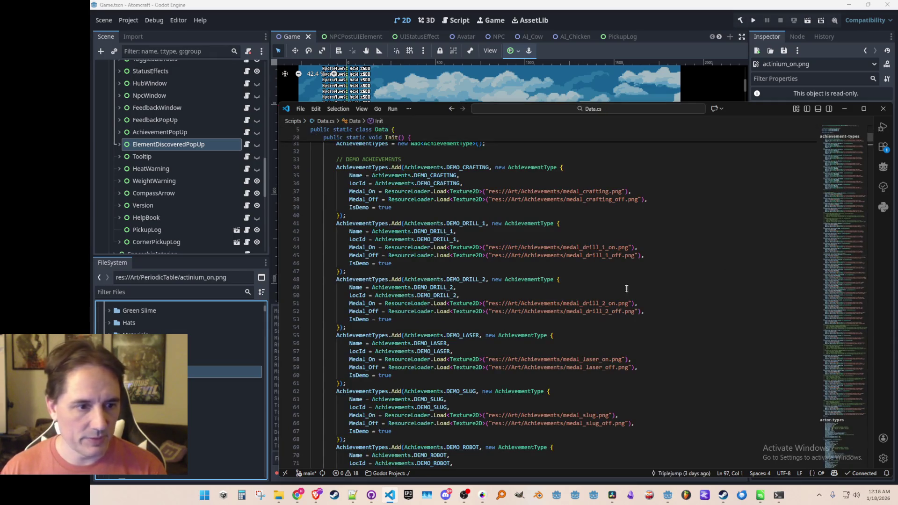
click(408, 255)
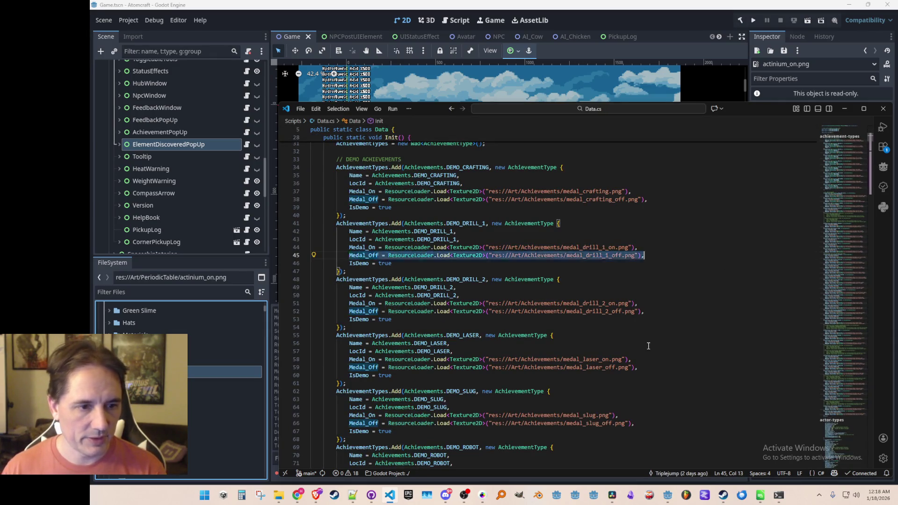
key(ctrl+Tab)
key(ctrl+v)
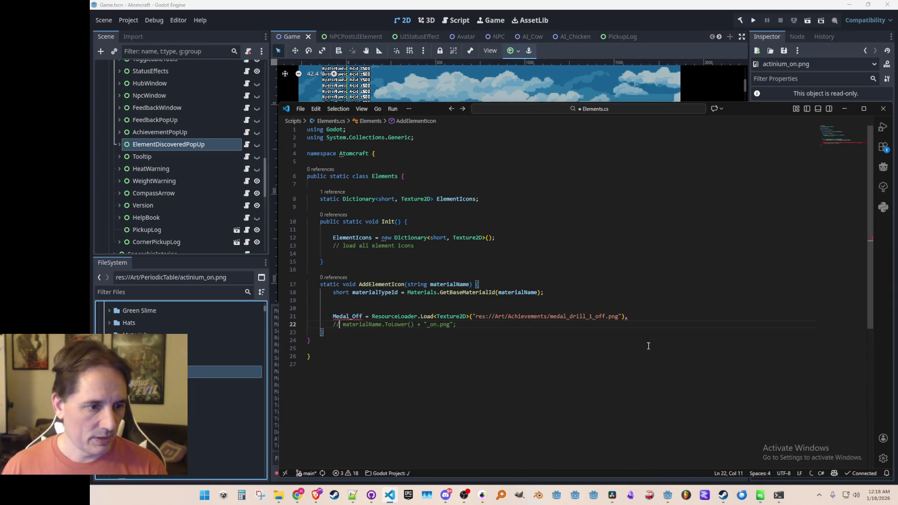
Change the load path to res://Art/PeriodicTable/ + lowercase material name + _on.png, then save
key(ctrl+shift+Right)
key(ctrl+shift+Right)
key(ctrl+shift+Right)
key(ctrl+shift+Right)
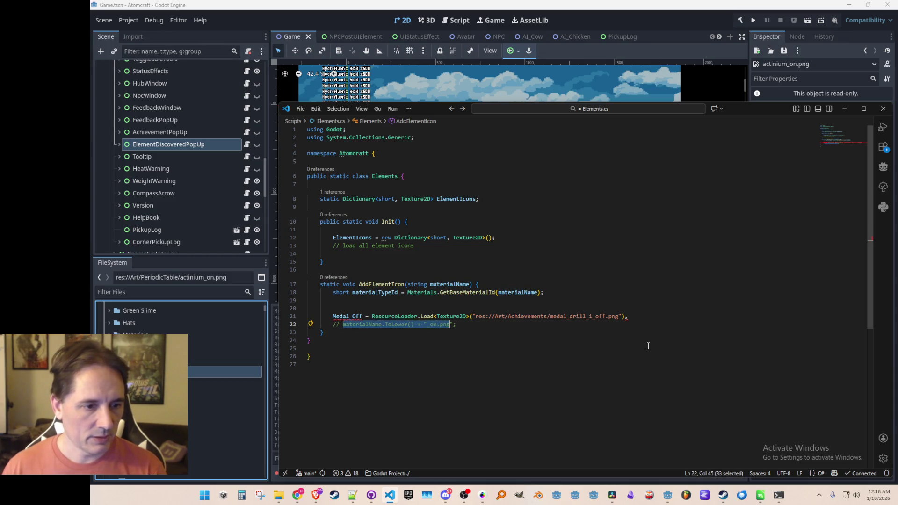
key(Up)
key(ctrl+Right)
key(ctrl+Right)
key(ctrl+shift+Right)
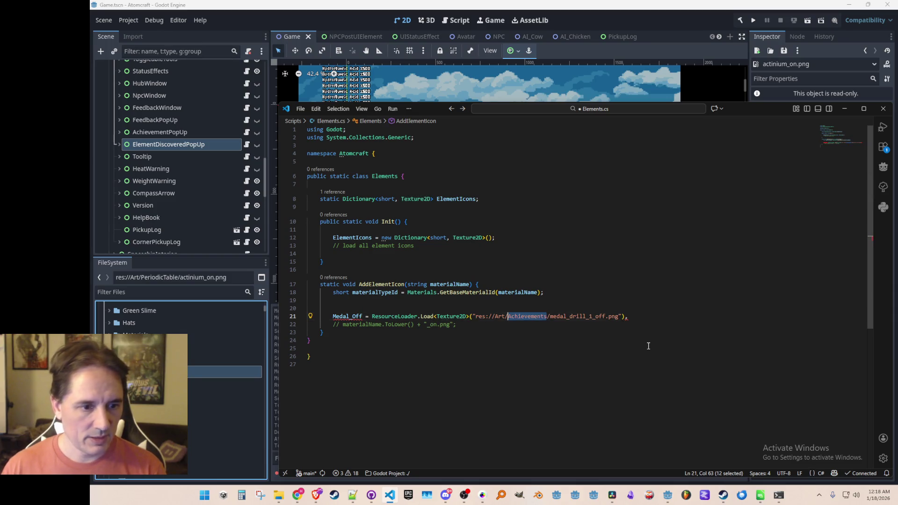
text(/Oeruid)
key(BackSpace)
key(BackSpace)
key(BackSpace)
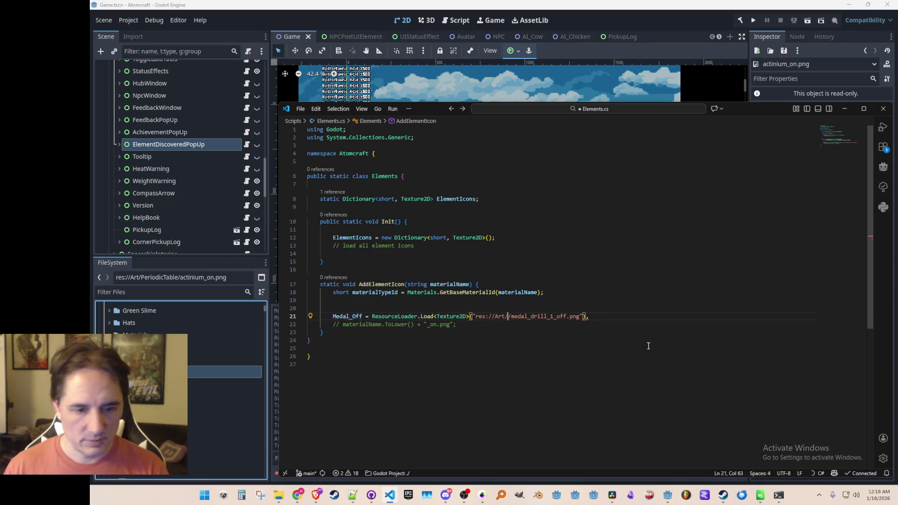
text(PeriodicTab)
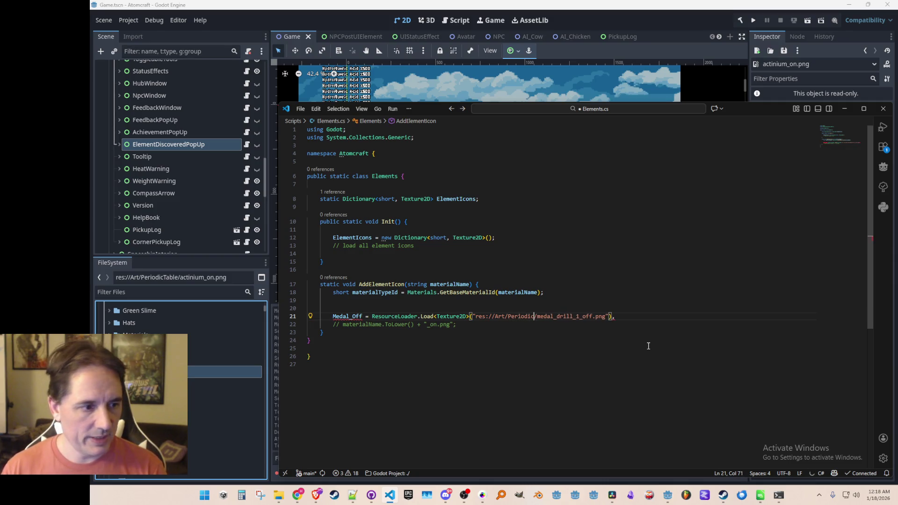
text(le/)
key(ctrl+shift+Right)
key(ctrl+shift+Right)
key(BackSpace)
key(Right)
text(+)
text(materialName.ToLower() + "_on.png")
text(;)
key(ctrl+s)
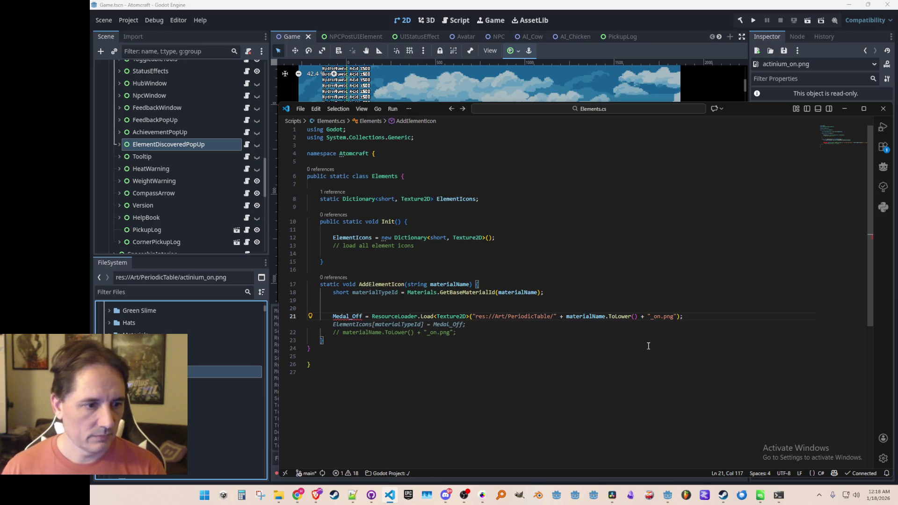
Rename the variable to a Texture2D icon and assign it into ElementIcons
key(Escape)
key(Home)
key(ctrl+shift+Right)
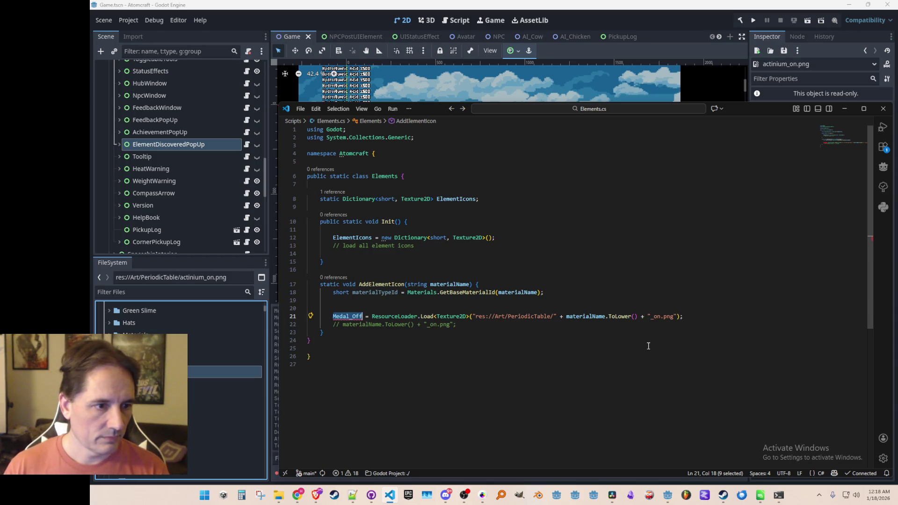
text(Te)
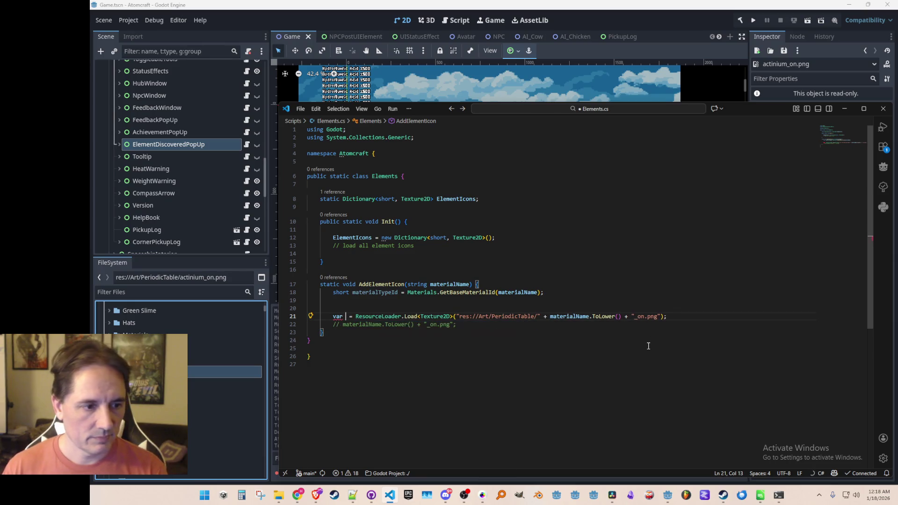
text(xture2)
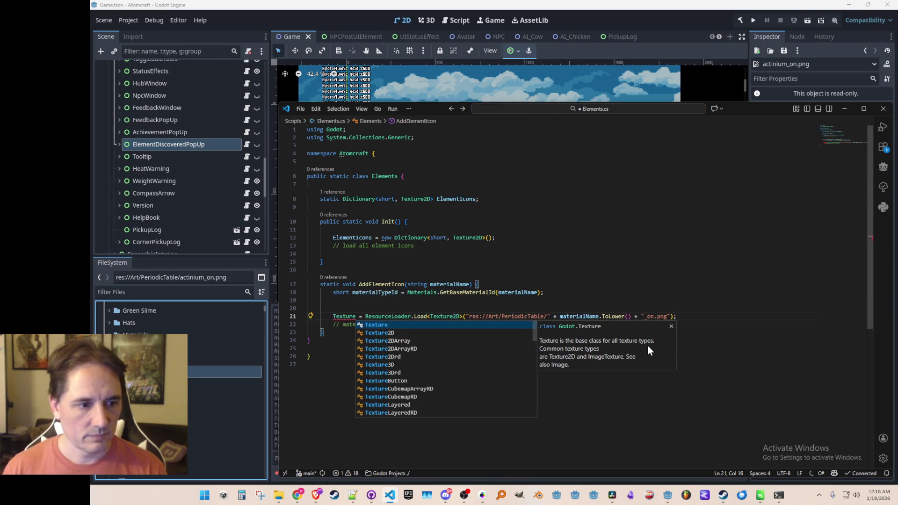
key(Tab)
key(Tab)
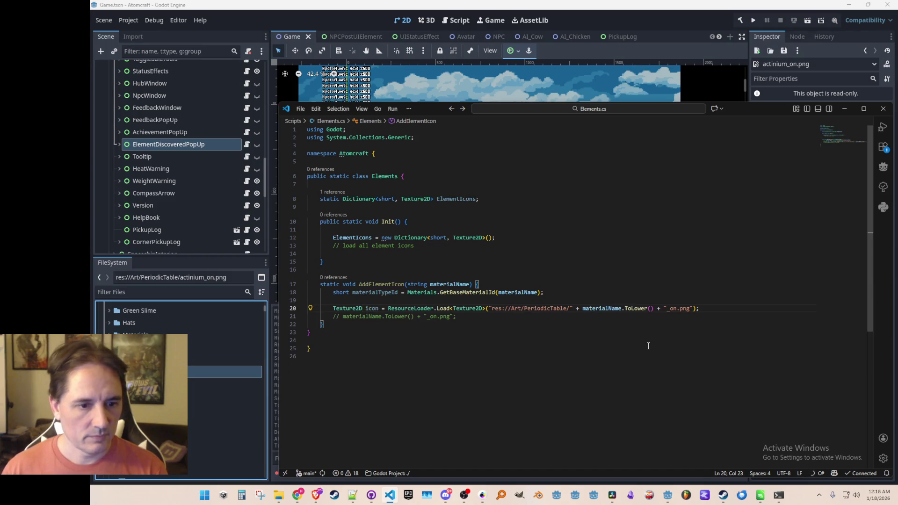
key(Tab)
key(Down)
key(Tab)
Start a new line below the load-icons comment in the Init method
key(Up)
key(Up)
key(Up)
key(Left)
key(Left)
key(Left)
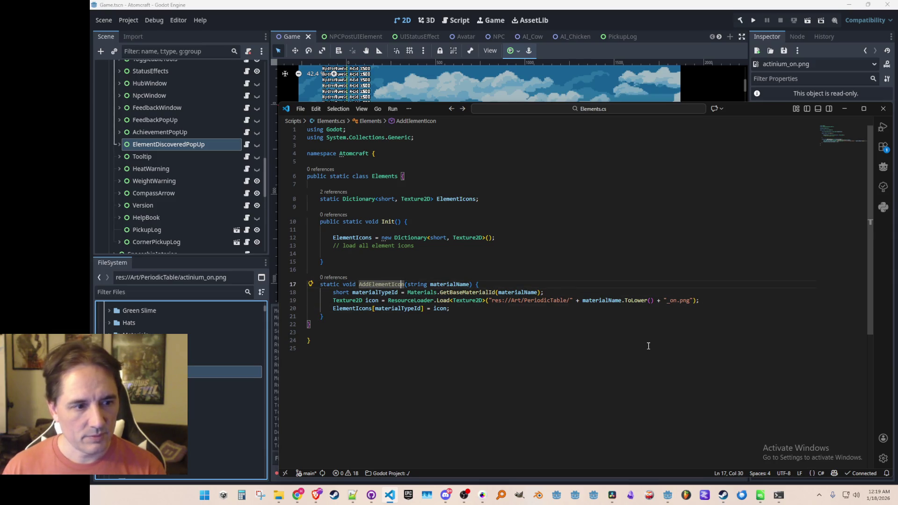
key(Up)
key(Up)
key(Up)
key(Down)
key(Home)
key(Return)
Write the first call, AddElementIcon(Strings.HYDROGEN);, in Init
text(AddElementIcon();)
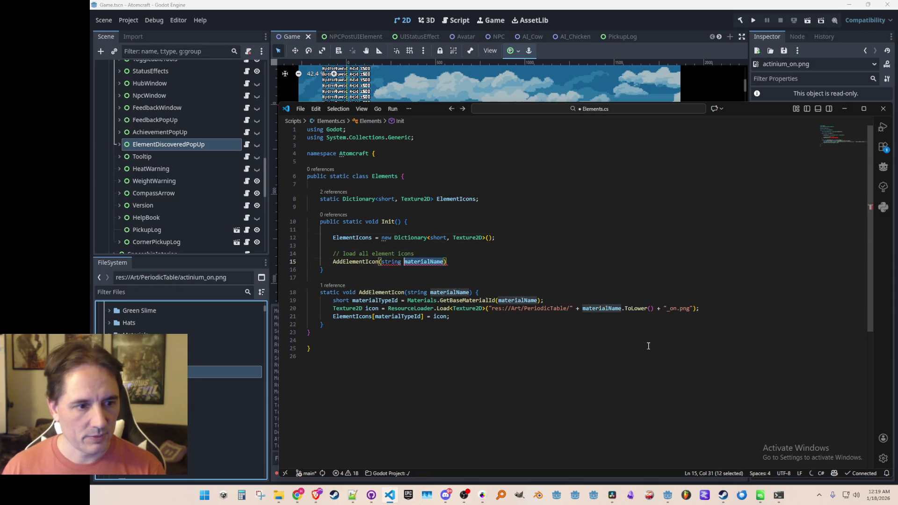
key(Left)
key(Left)
text(Strings.HY)
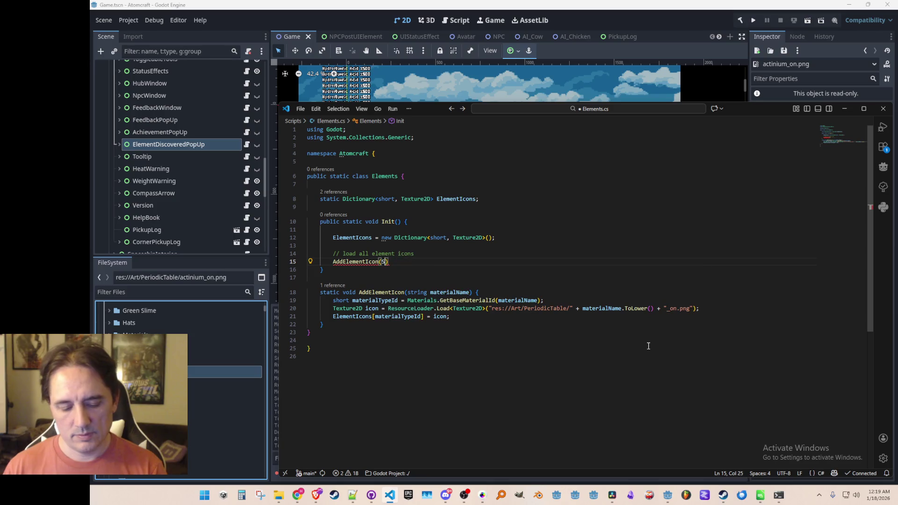
key(Tab)
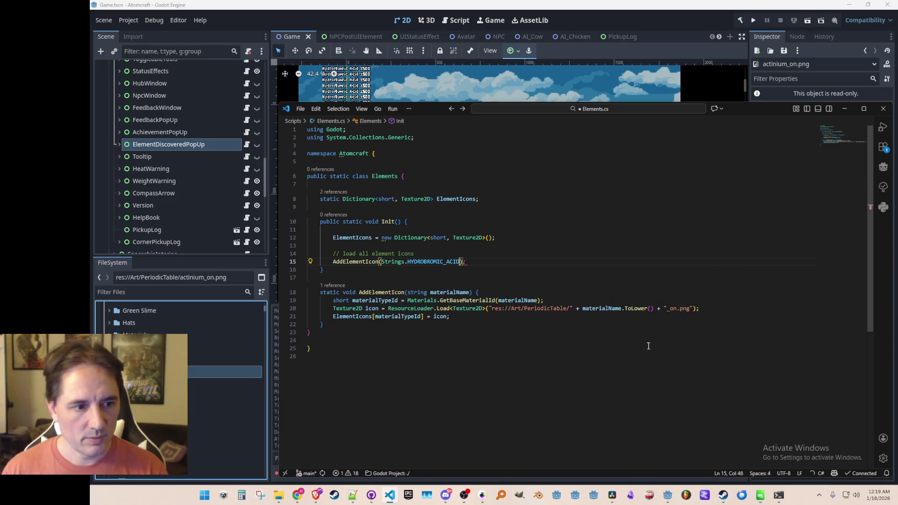
text(DROG)
key(Tab)
key(End)
Accept suggested AddElementIcon calls from HELIUM through CALCIUM and save Elements.cs
key(Return)
key(Tab)
key(Tab)
key(Tab)
key(Tab)
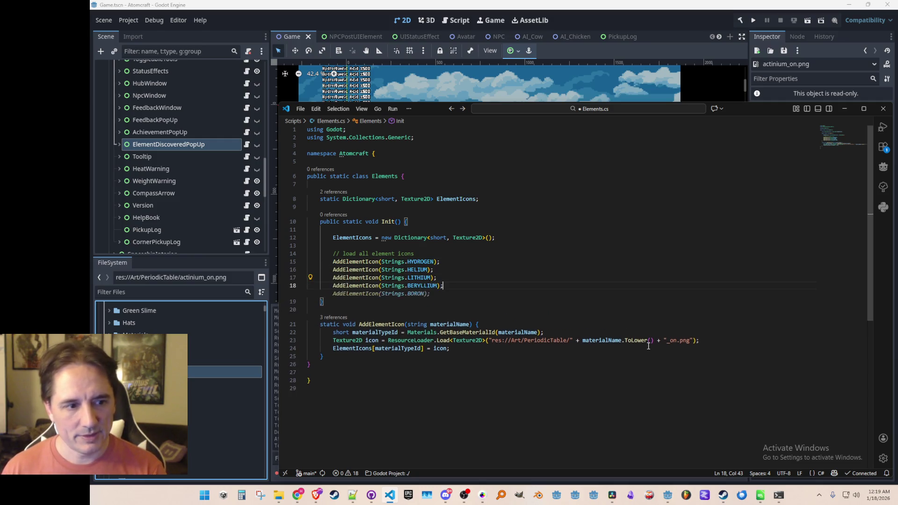
key(Tab)
key(Tab)
key(Tab)
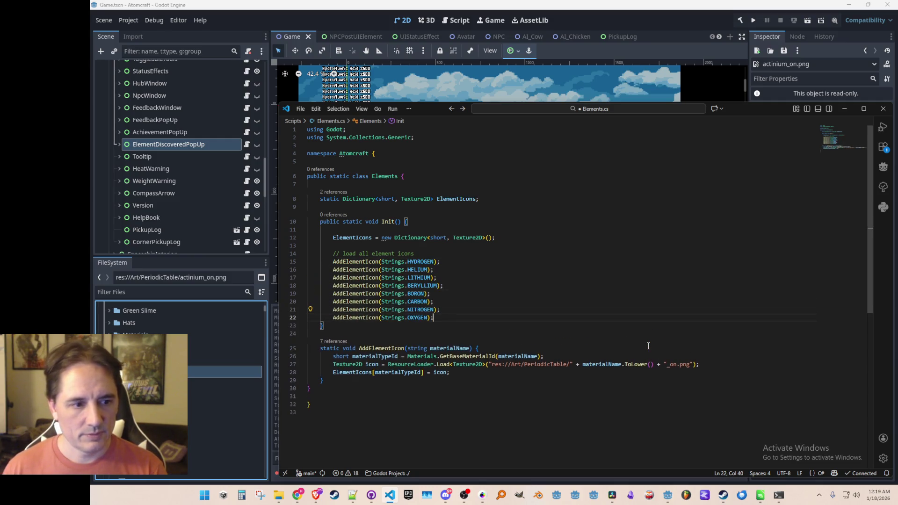
key(Tab)
key(Tab)
key(Tab)
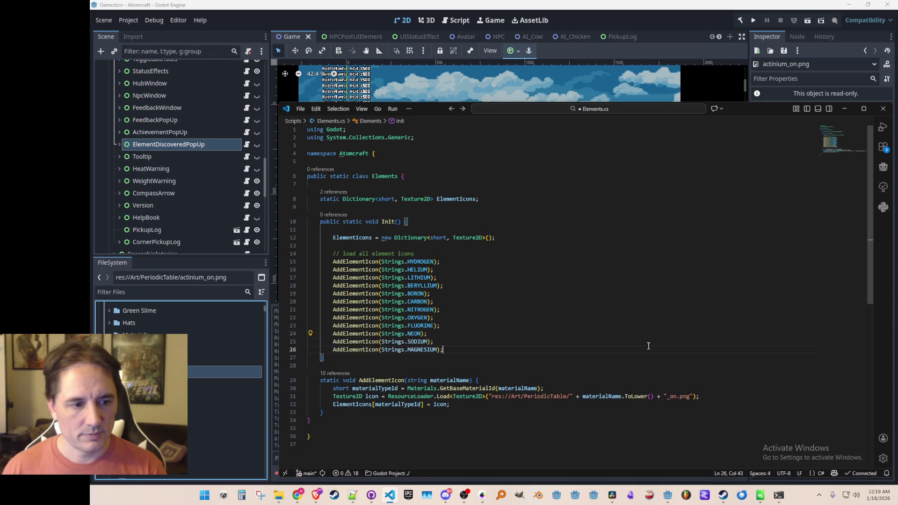
key(Tab)
key(Tab)
key(Tab)
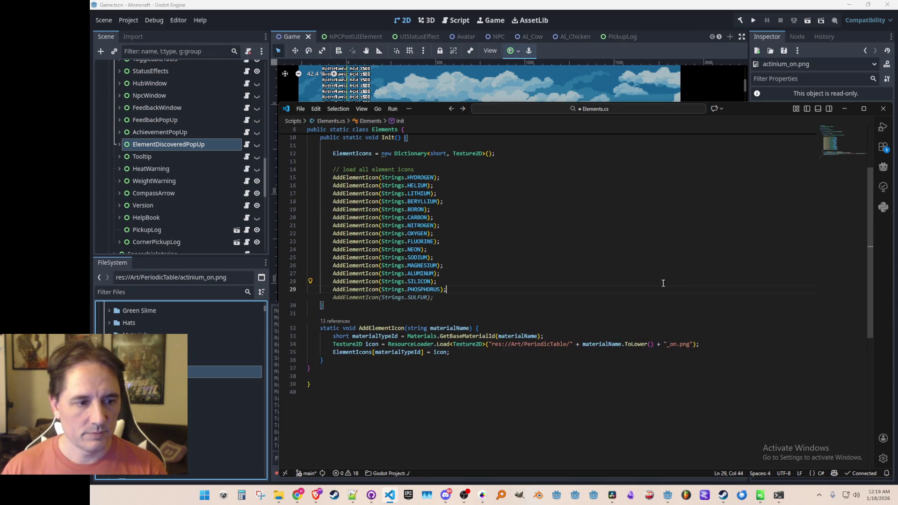
key(Tab)
key(Tab)
key(Tab)
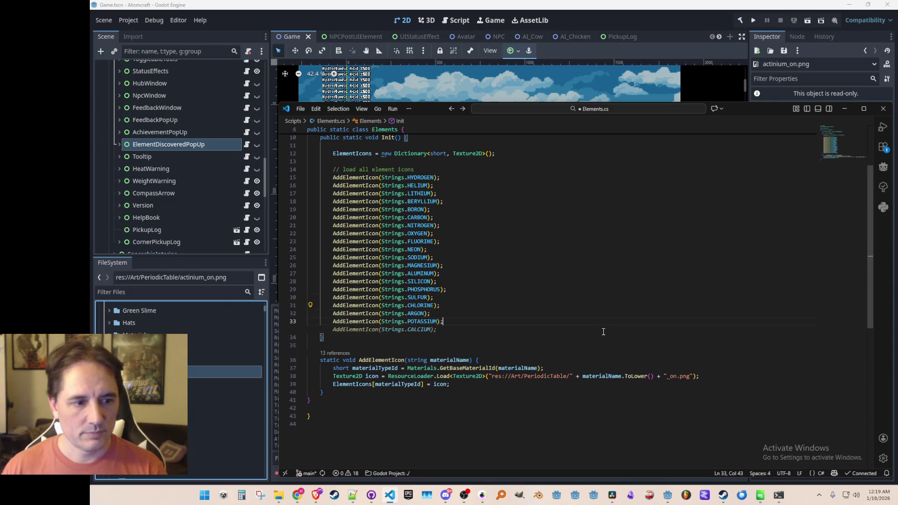
key(ctrl+s)
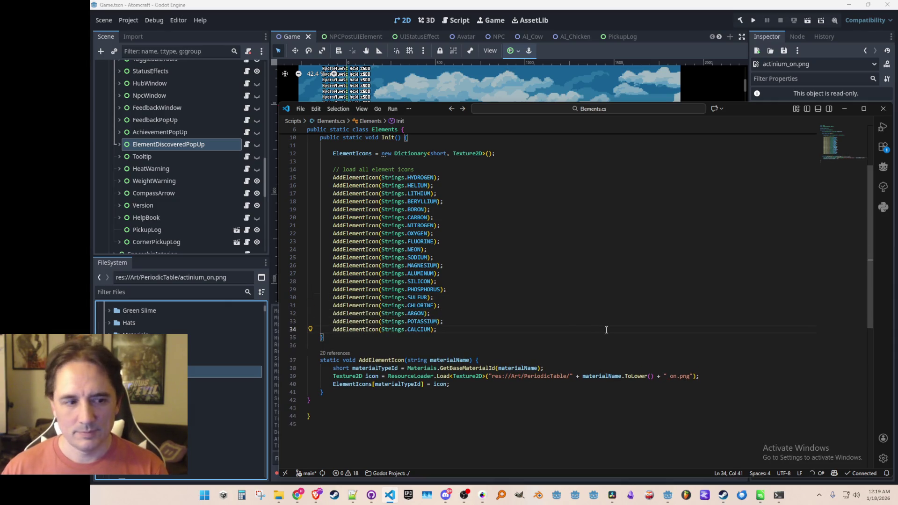
Review the element calls from FLUORINE past PHOSPHORUS down to the end of the list
key(alt+Tab)
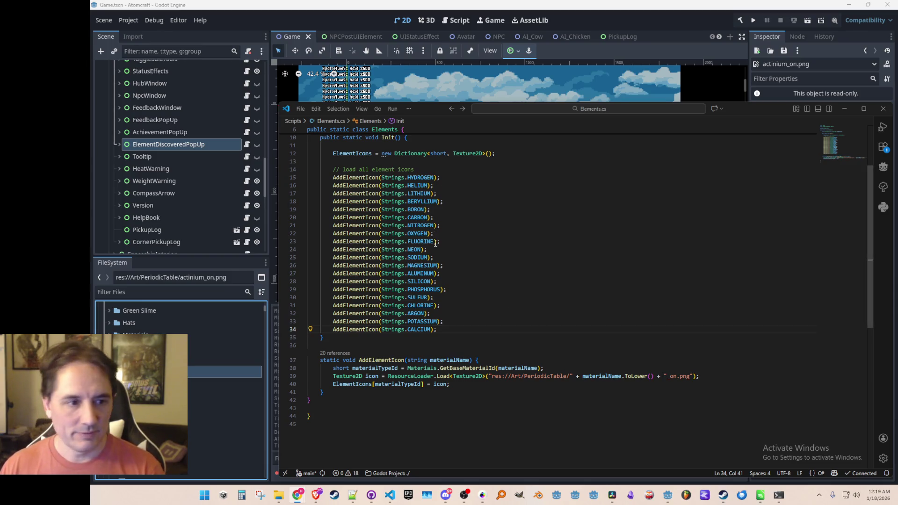
mouse_move(434, 263)
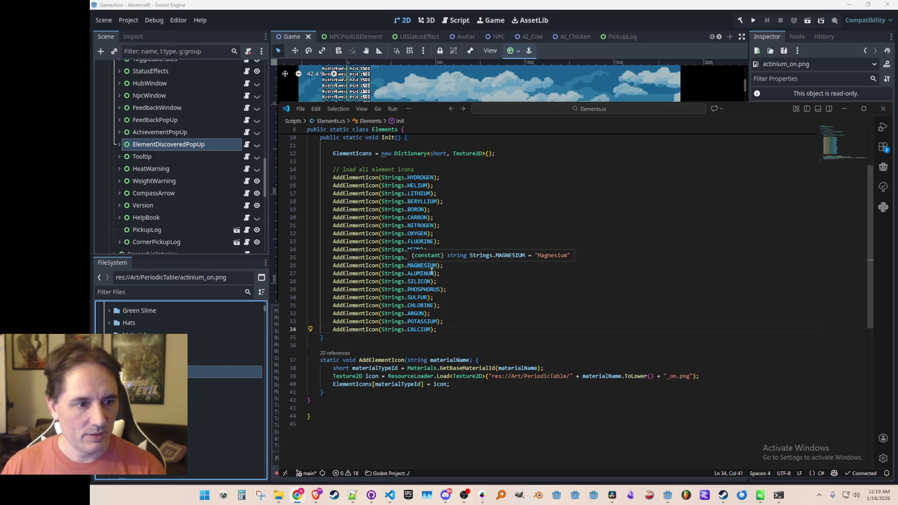
key(Up)
key(Up)
key(Up)
key(Down)
key(Left)
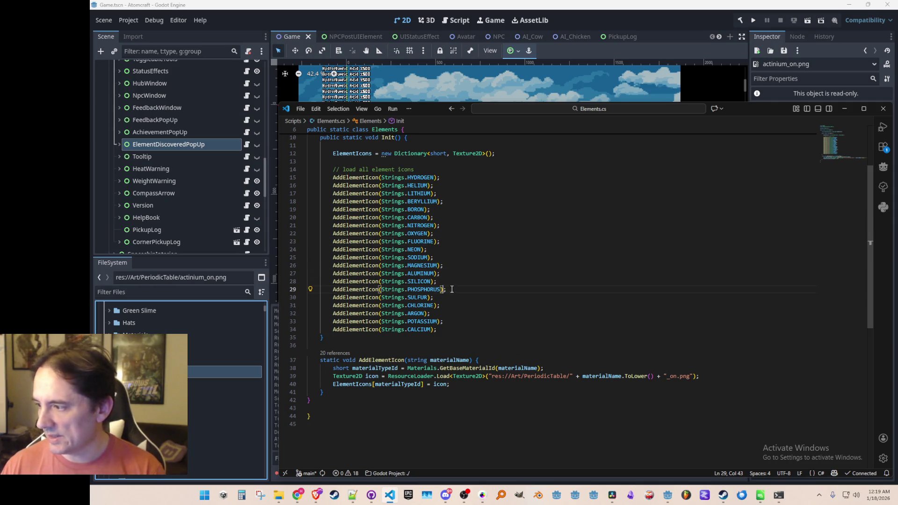
click(455, 292)
key(Down)
key(Down)
key(Down)
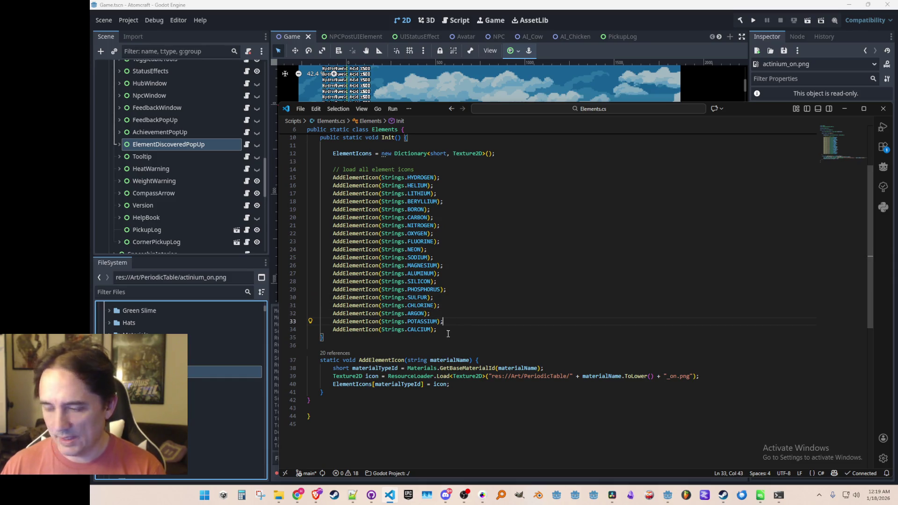
click(448, 334)
Add AddElementIcon lines after CALCIUM, from SCANDIUM through XENON
key(Up)
key(End)
key(Tab)
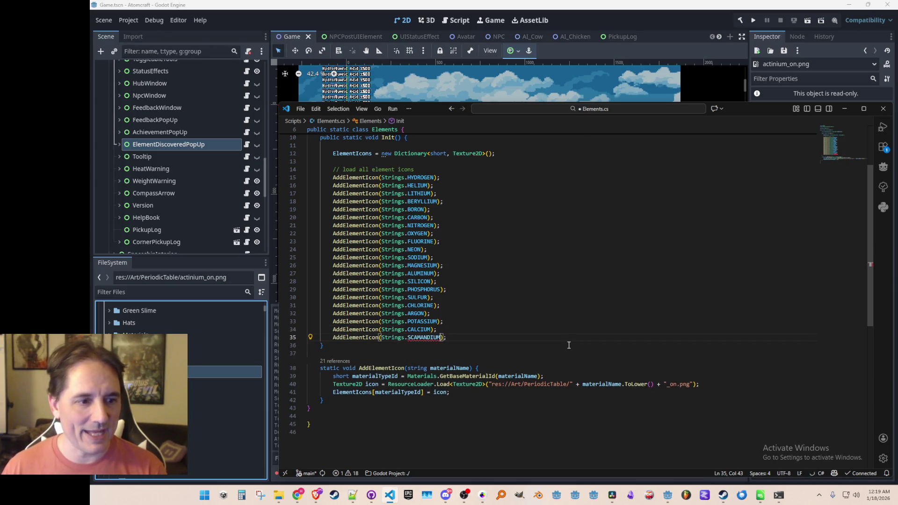
key(Tab)
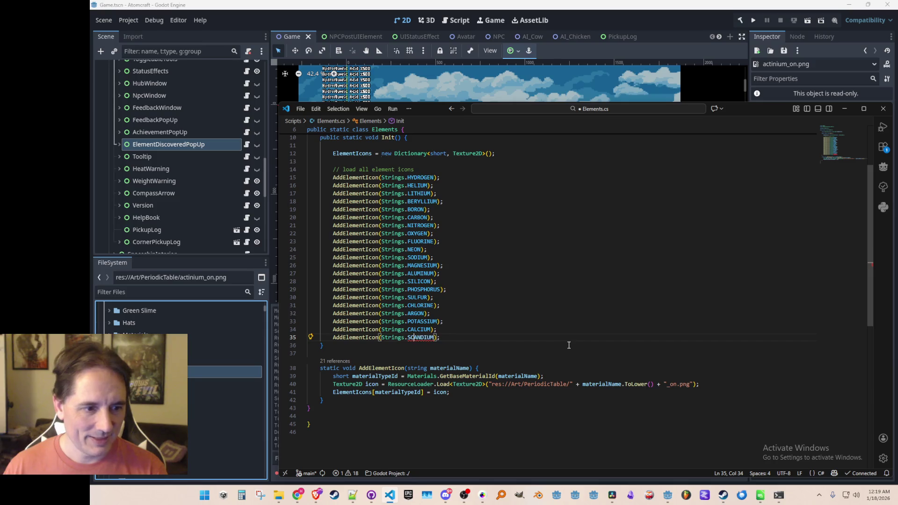
key(Return)
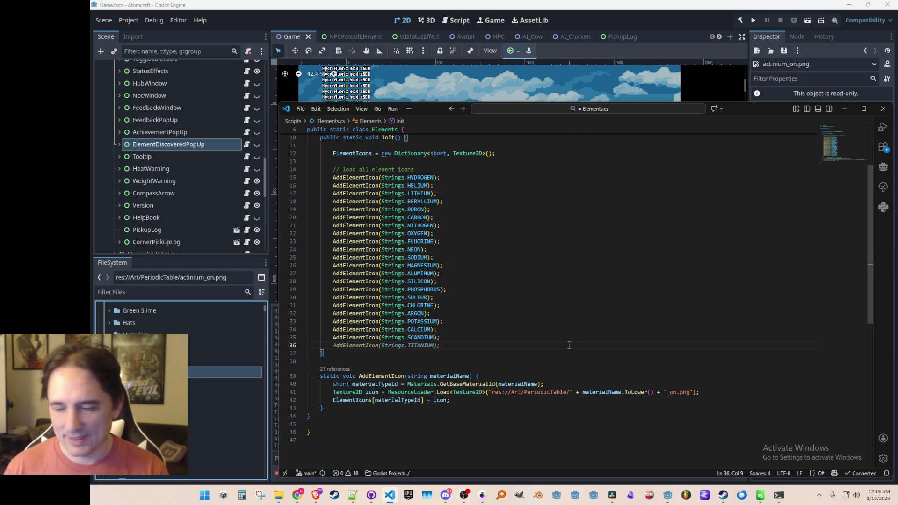
key(Tab)
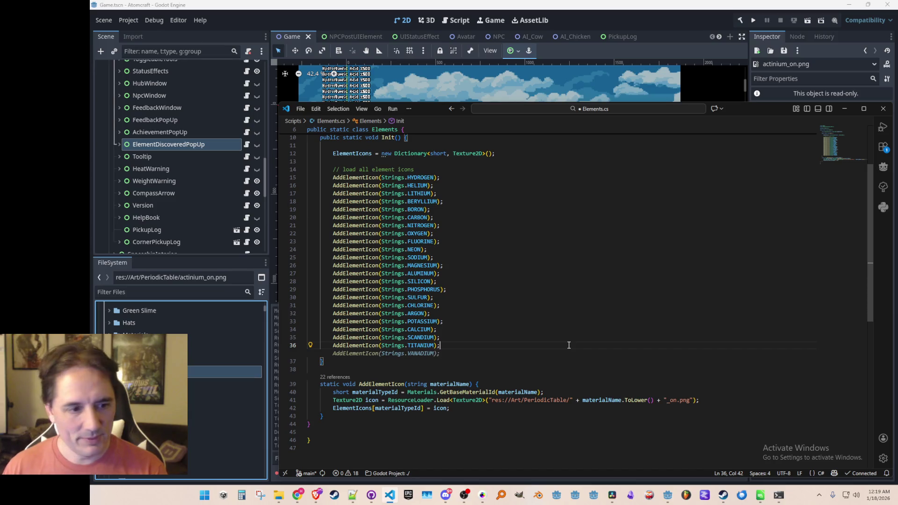
key(Tab)
key(Tab)
key(Tab)
key(Tab)
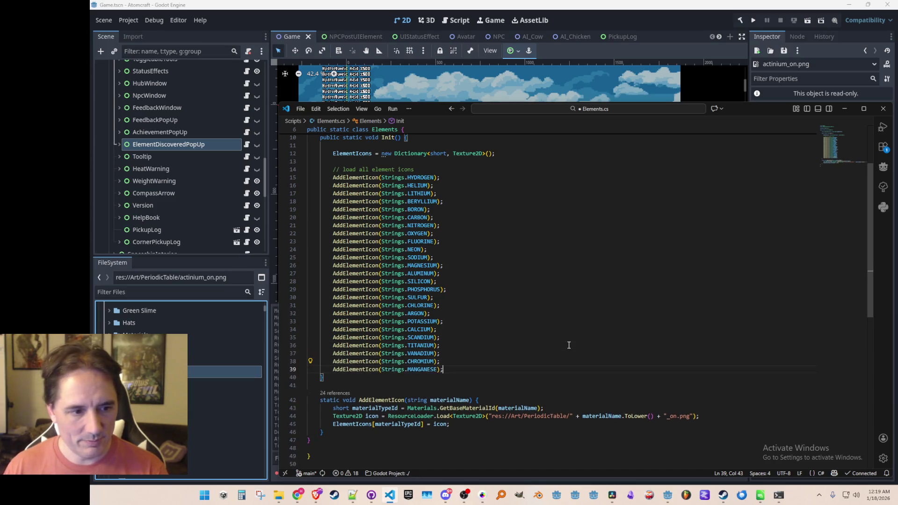
key(Tab)
key(Tab)
key(Tab)
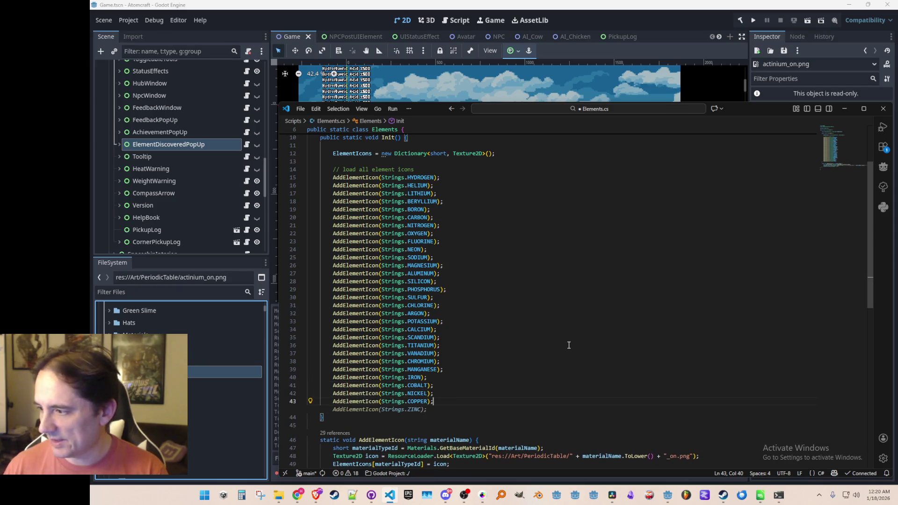
key(Tab)
key(Tab)
key(Tab)
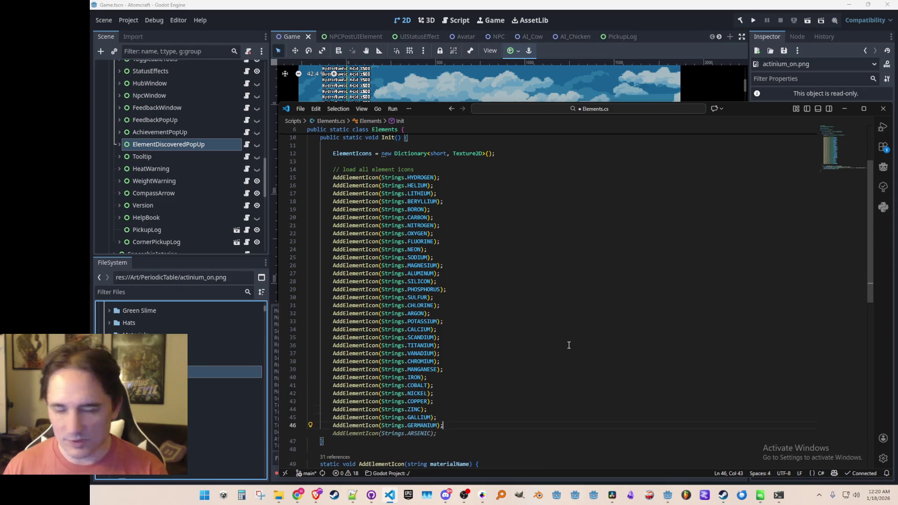
key(Tab)
key(Tab)
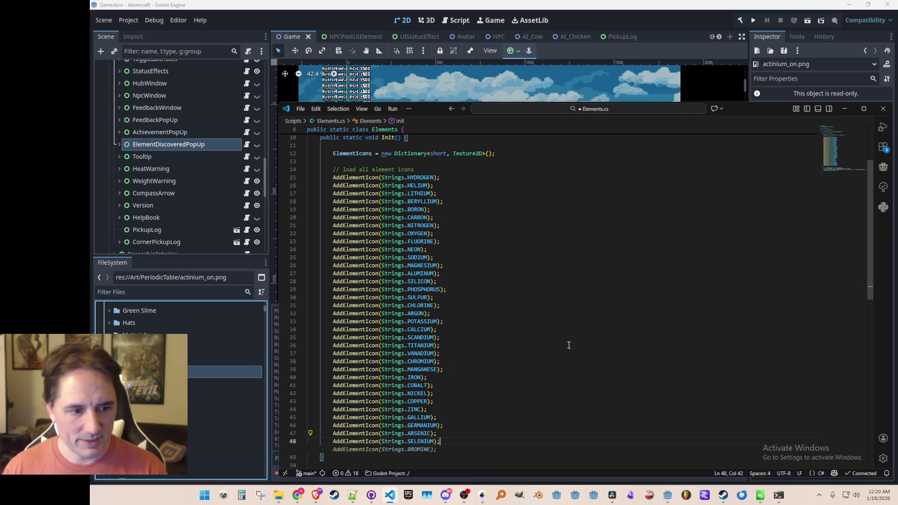
scroll(586, 288, down, 5)
key(Tab)
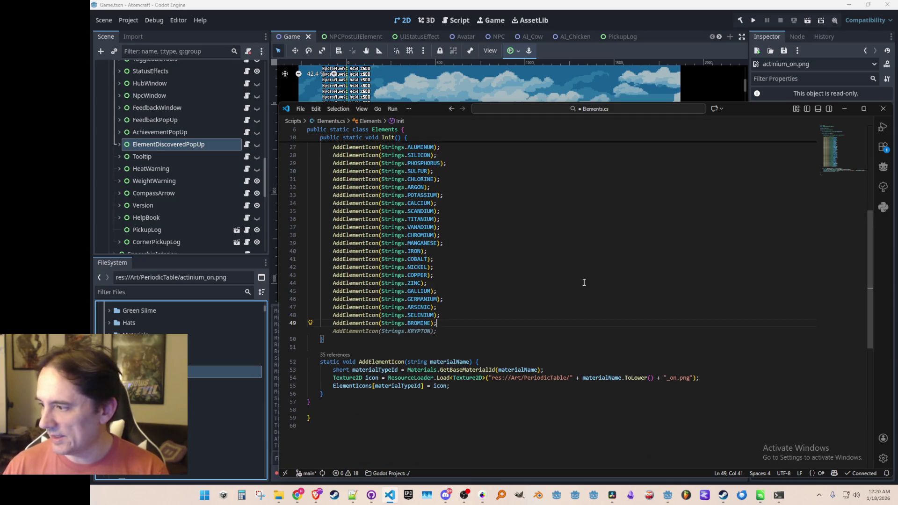
key(Tab)
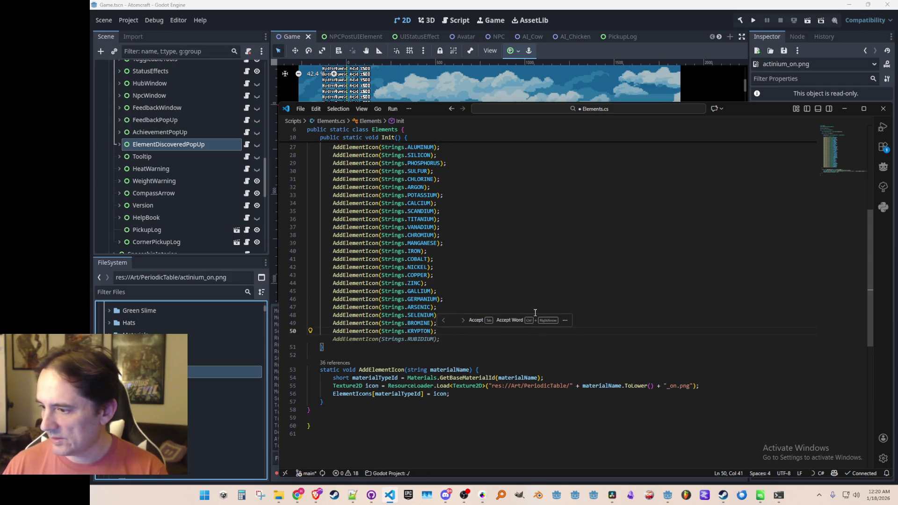
key(Tab)
key(Tab)
key(Tab)
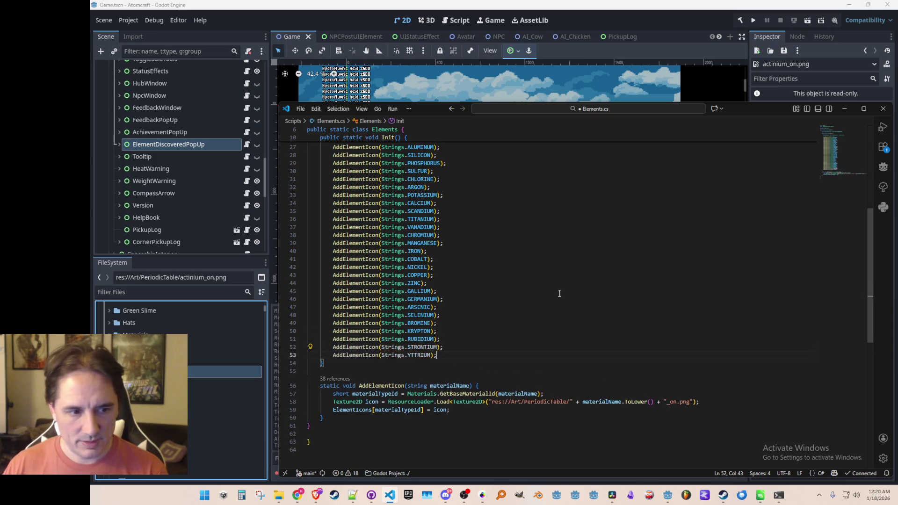
key(Tab)
key(Tab)
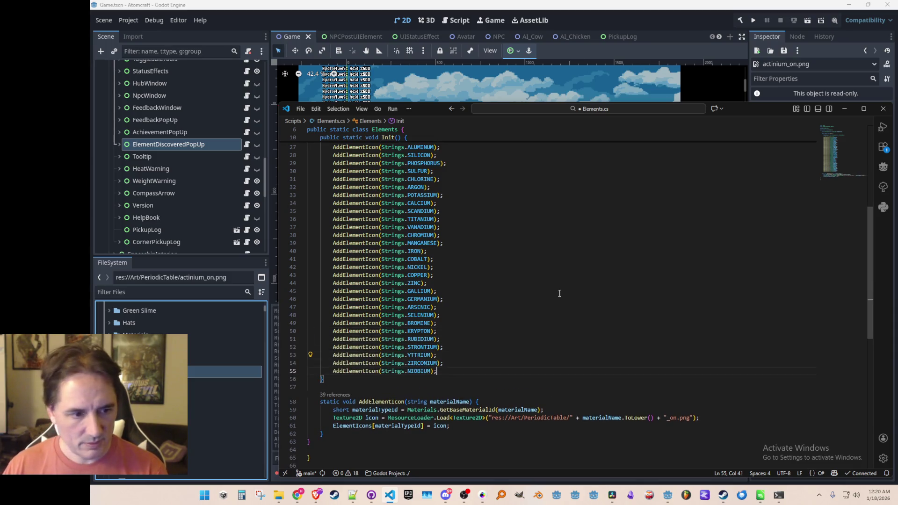
key(Tab)
key(Tab)
key(Tab)
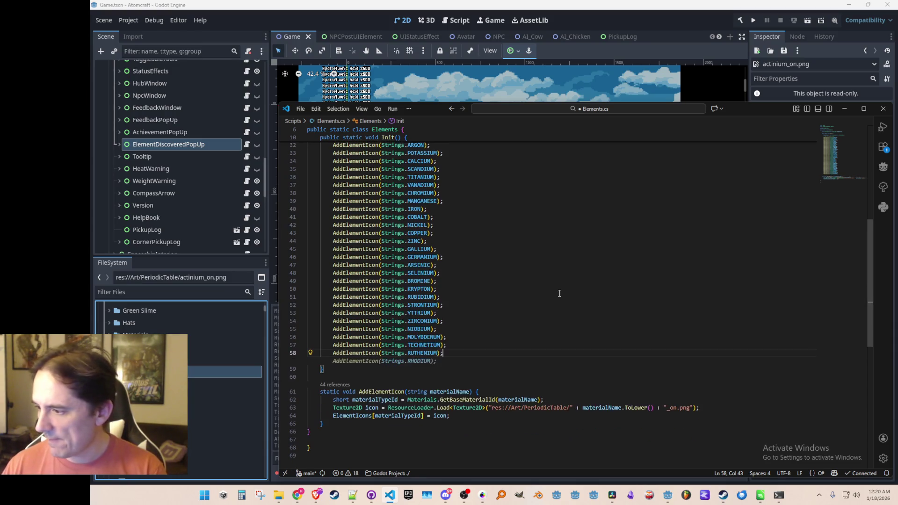
key(Tab)
key(Tab)
key(Tab)
key(Tab)
key(Tab)
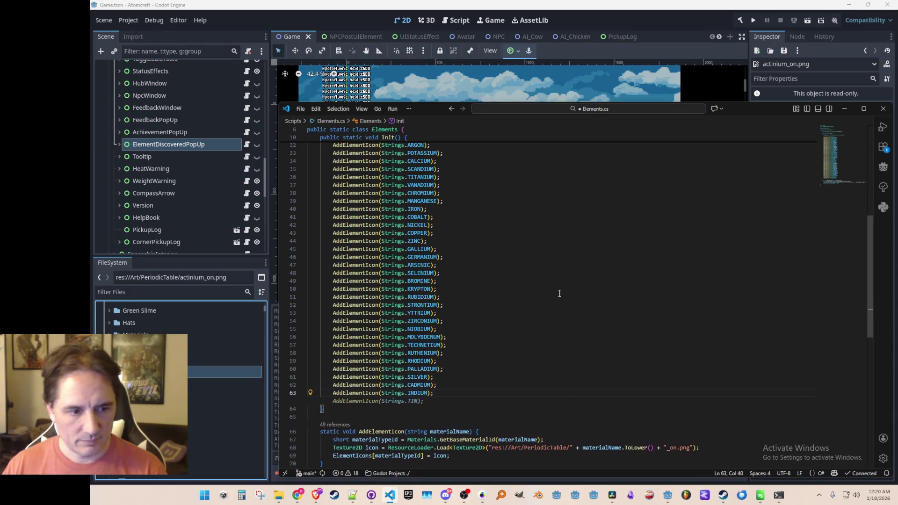
key(Tab)
key(Tab)
key(Tab)
key(Tab)
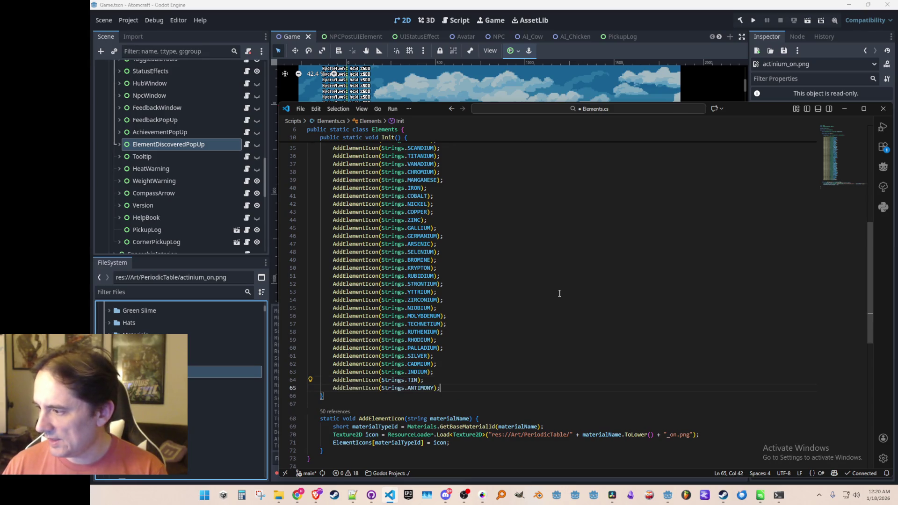
key(Tab)
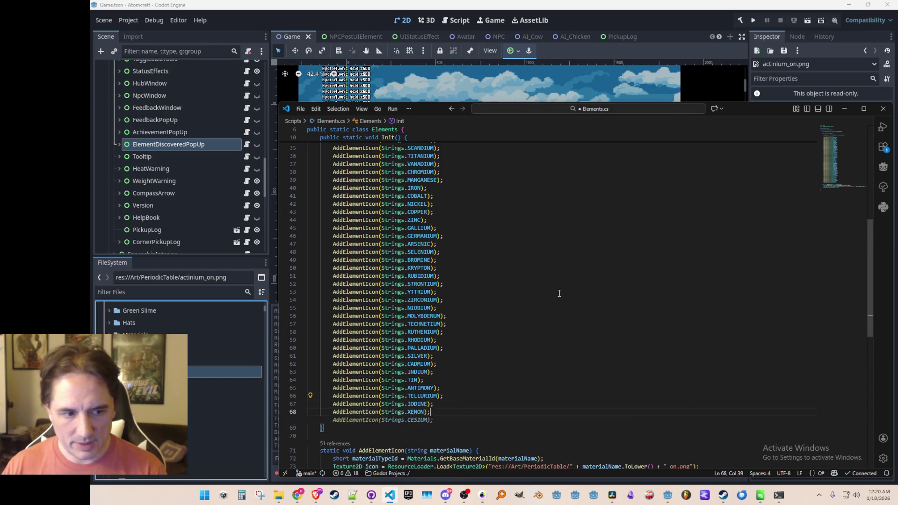
key(Tab)
key(Tab)
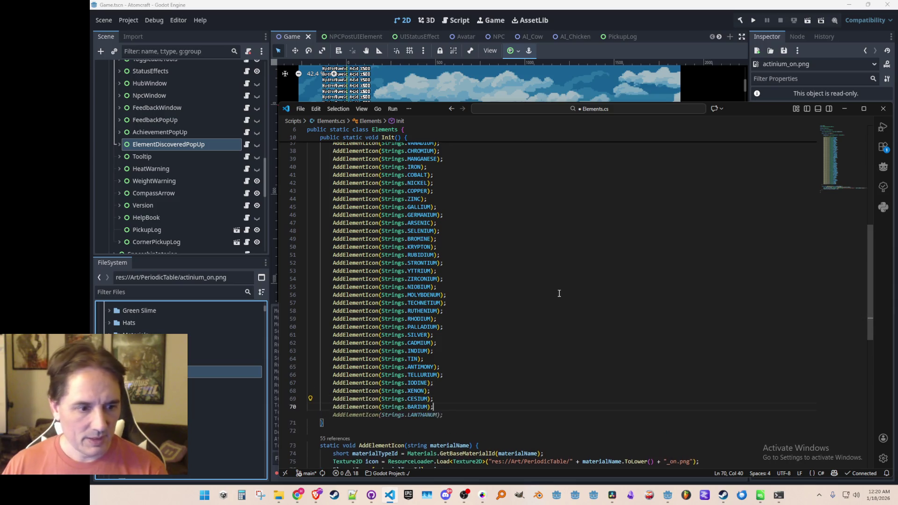
Add AddElementIcon lines from LANTHANUM through ACTINIUM
key(Tab)
key(Tab)
key(Tab)
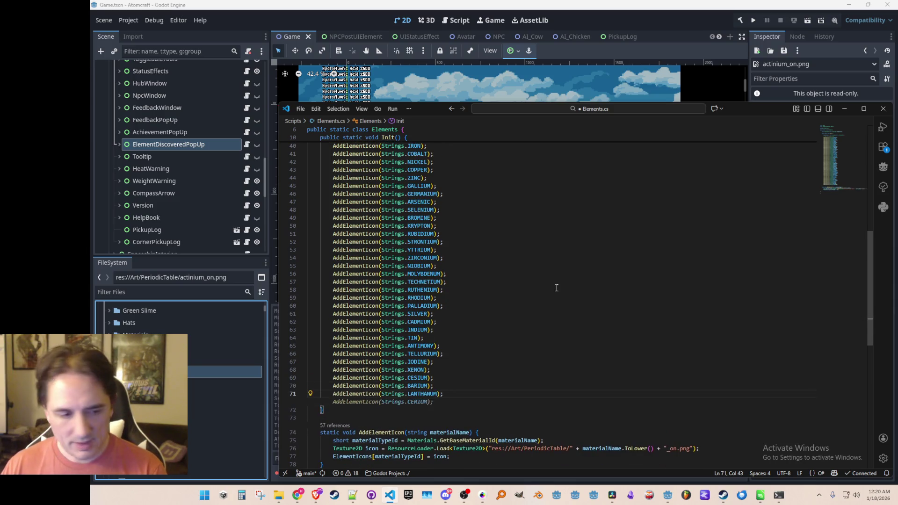
key(Tab)
key(Tab)
key(Tab)
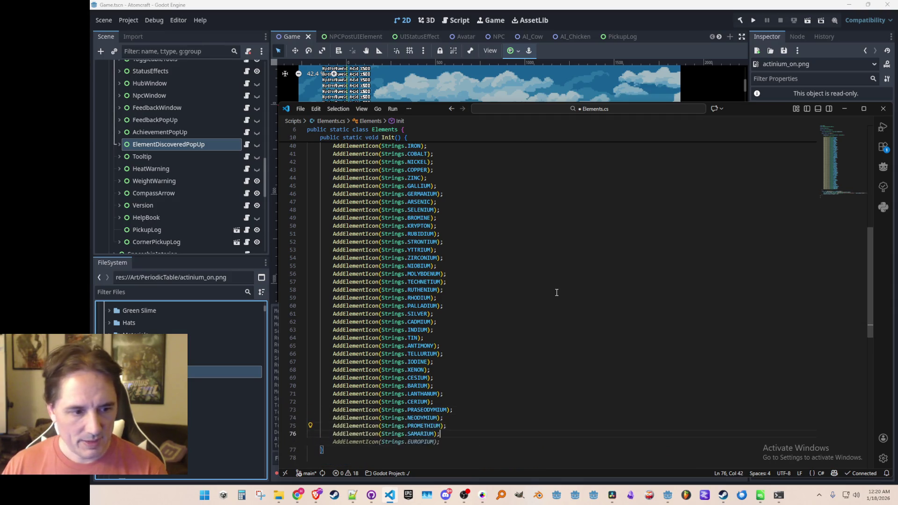
key(Tab)
scroll(556, 293, down, 3)
key(Tab)
key(Tab)
key(Tab)
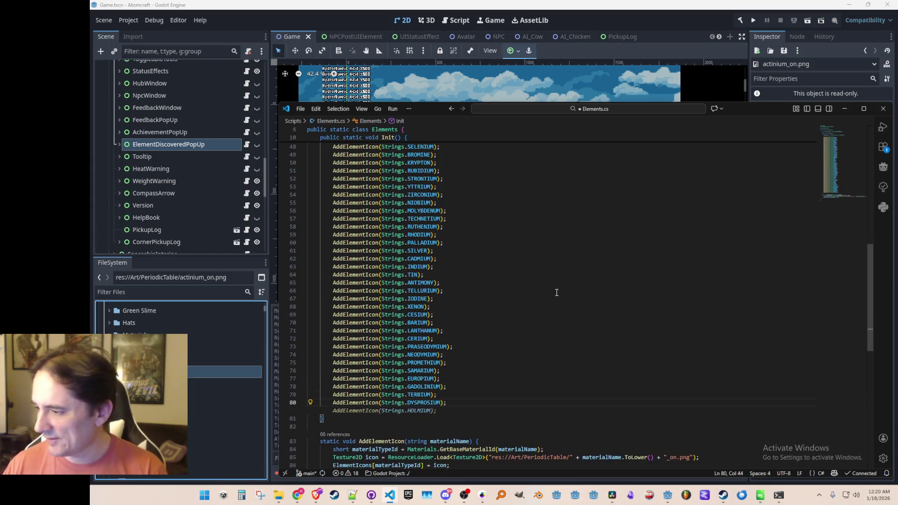
key(Tab)
key(Tab)
key(Tab)
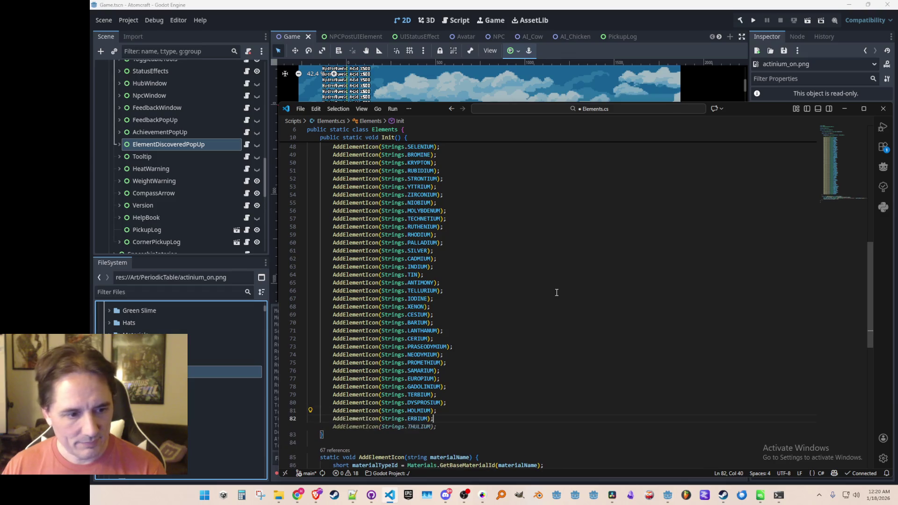
key(Tab)
key(Tab)
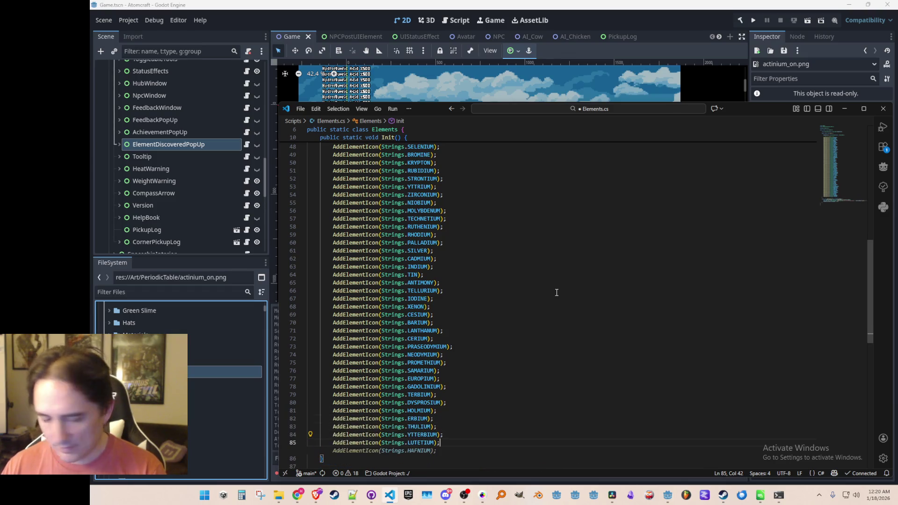
key(Tab)
key(Tab)
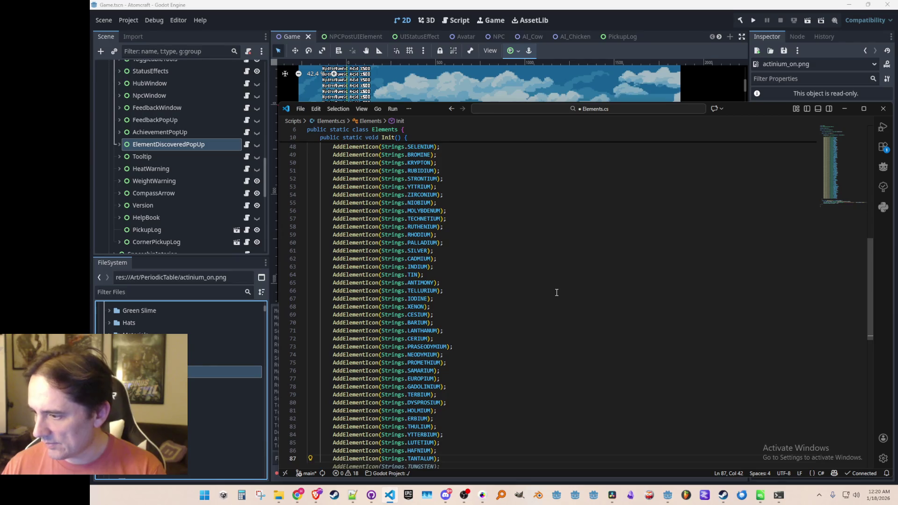
key(Tab)
key(Tab)
key(Tab)
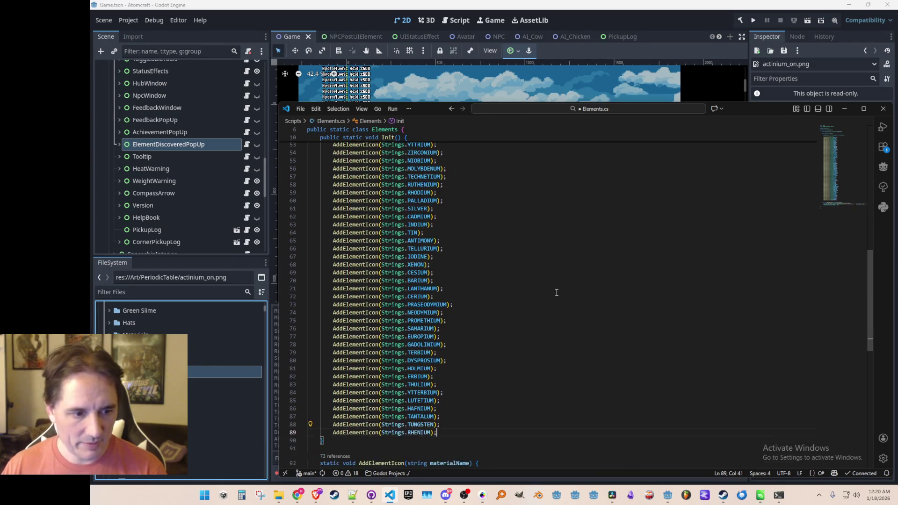
key(Tab)
key(Tab)
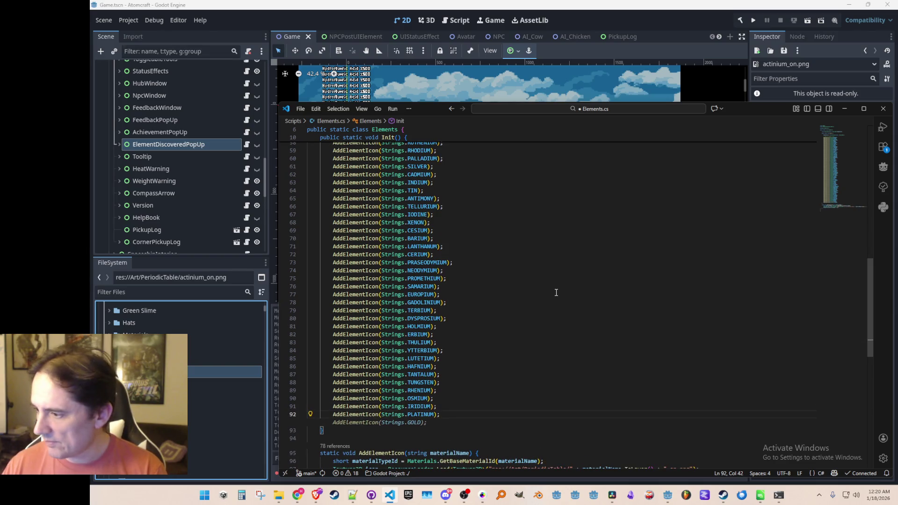
key(Tab)
key(Tab)
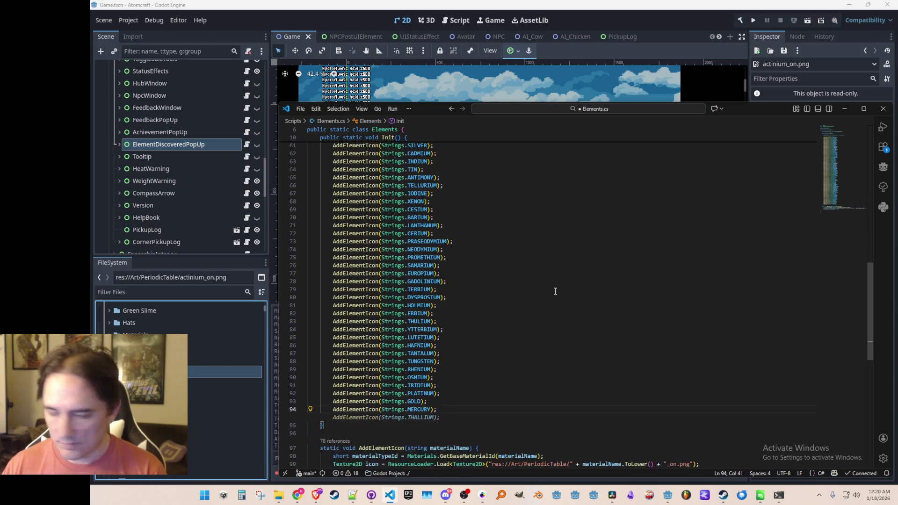
key(Tab)
key(Tab)
key(Tab)
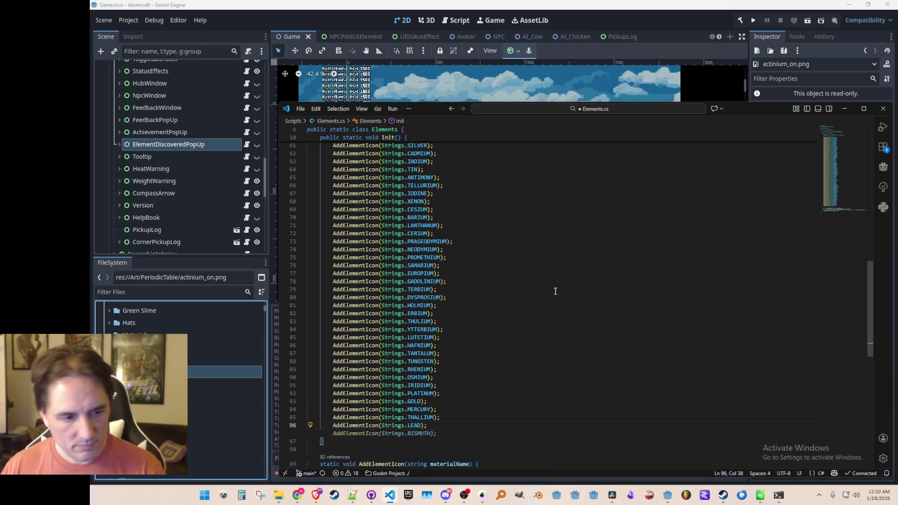
key(Tab)
key(Tab)
key(Tab)
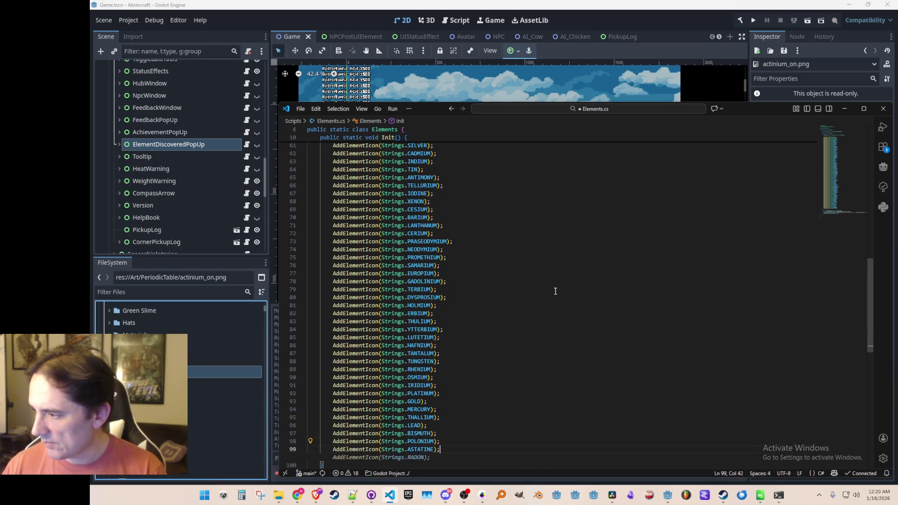
scroll(555, 291, down, 3)
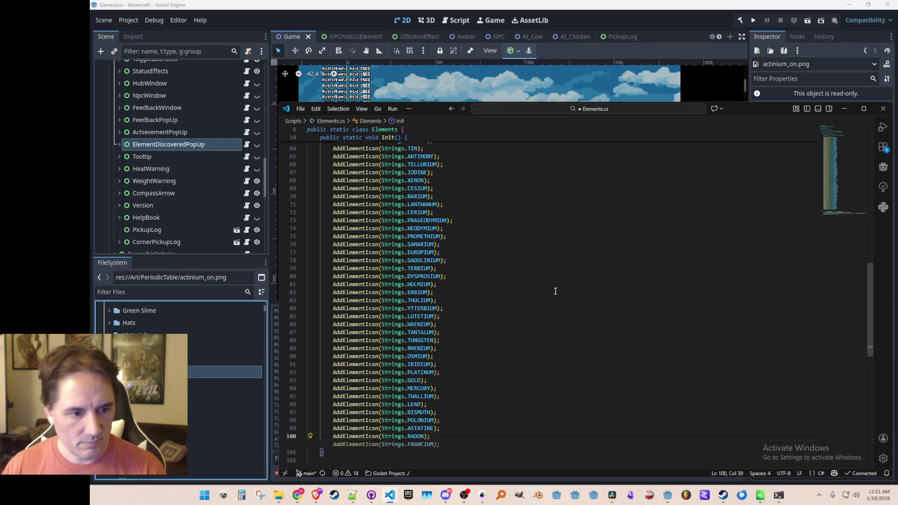
key(Tab)
key(Tab)
key(Tab)
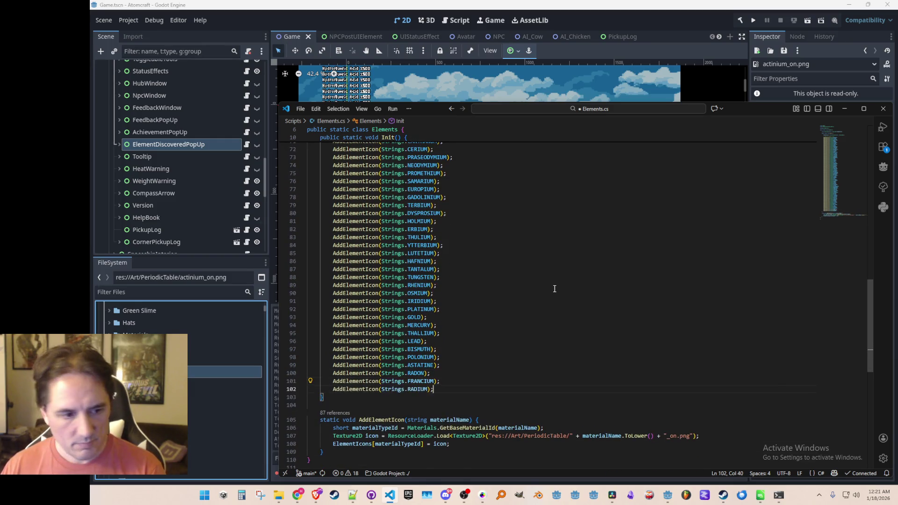
Add the remaining AddElementIcon lines from THORIUM through OGANESSON
key(Return)
key(Tab)
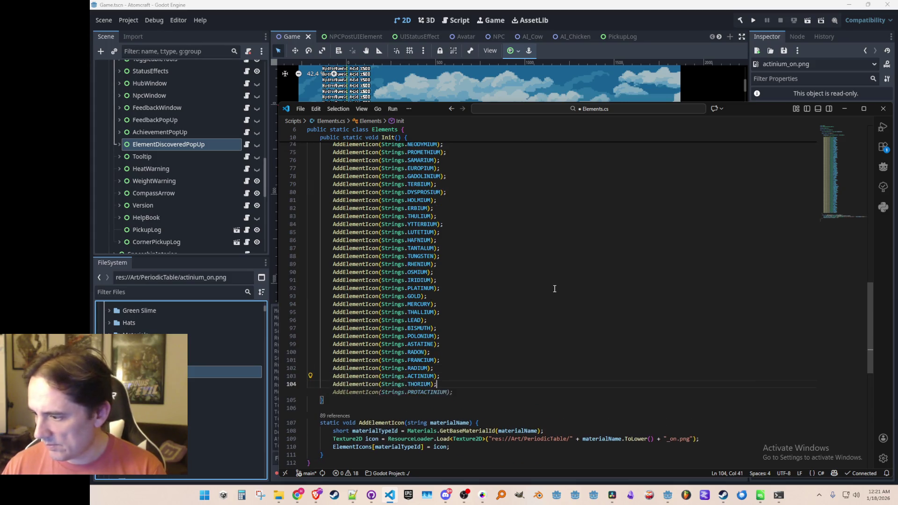
key(Tab)
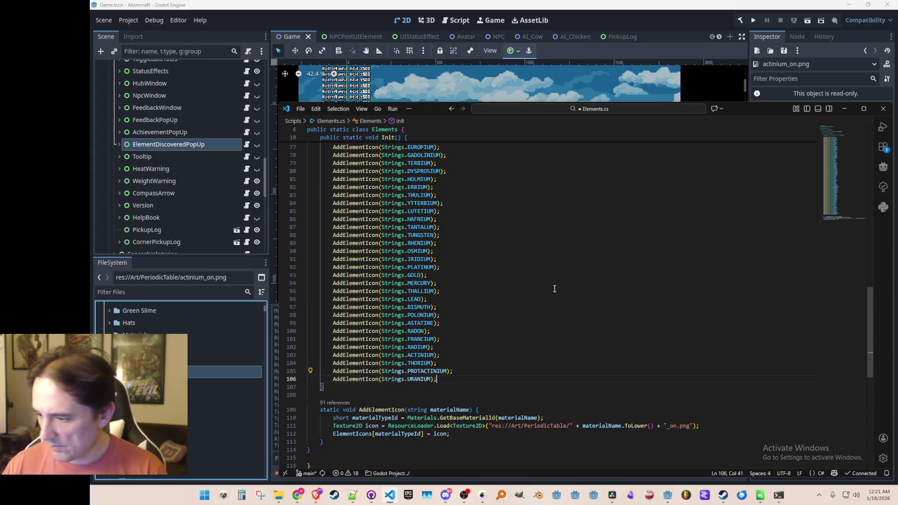
key(Tab)
key(Tab)
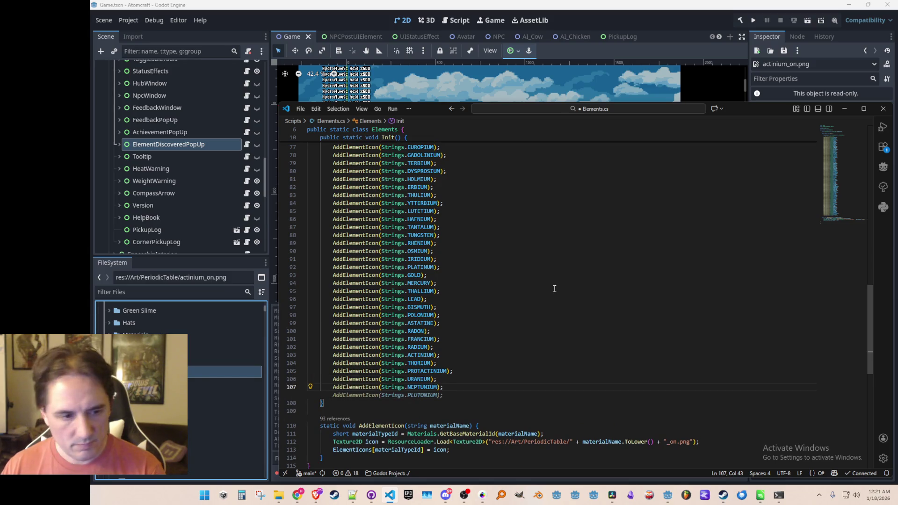
key(Tab)
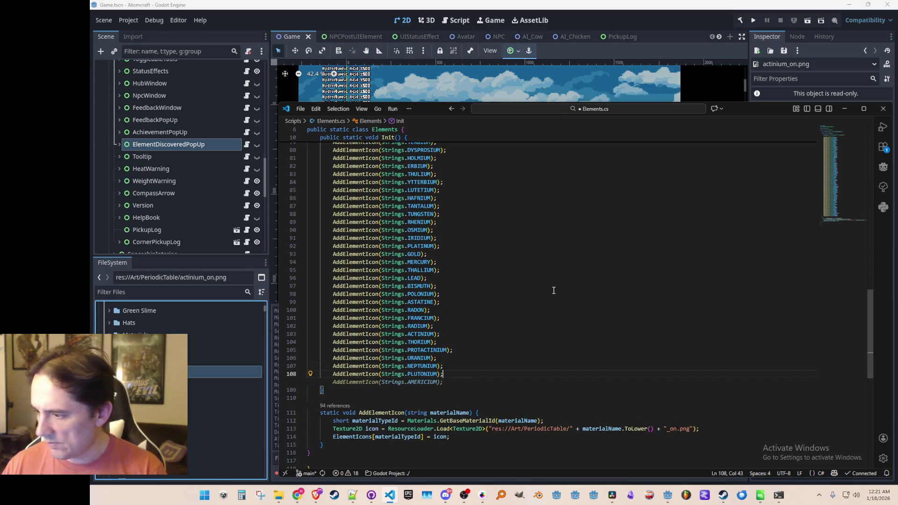
key(Tab)
key(Tab)
key(Tab)
key(Tab)
key(Tab)
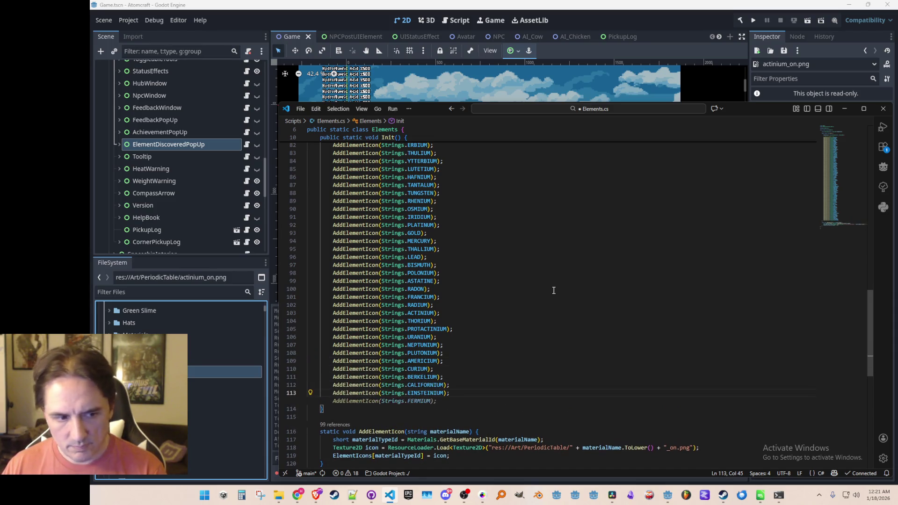
key(Tab)
key(Tab)
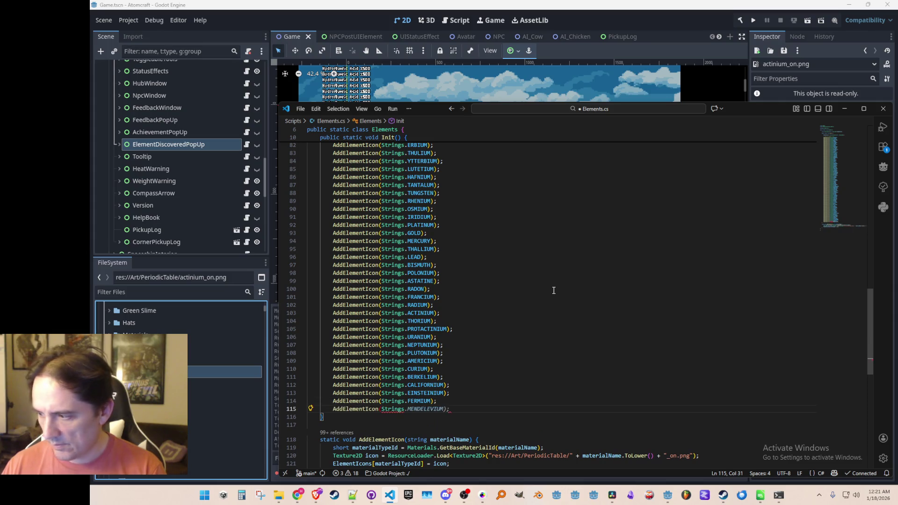
key(Tab)
key(Tab)
key(Tab)
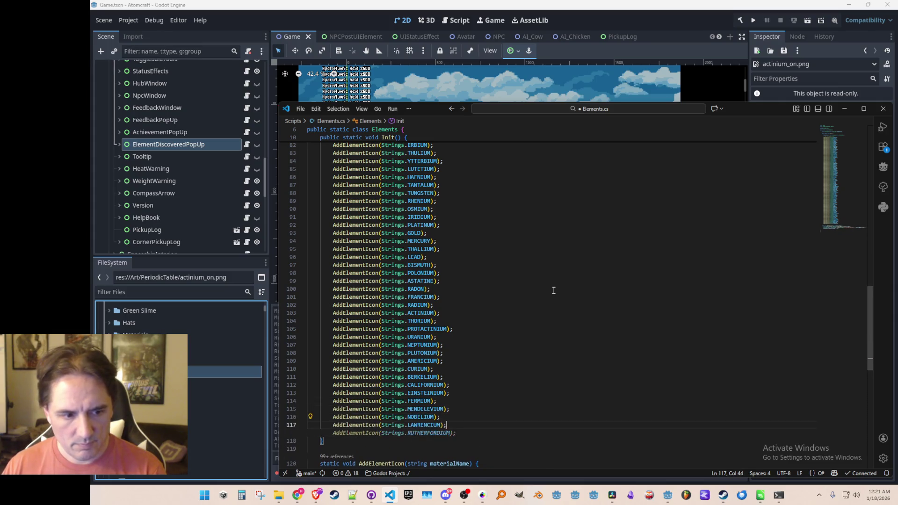
key(Tab)
key(Tab)
key(Tab)
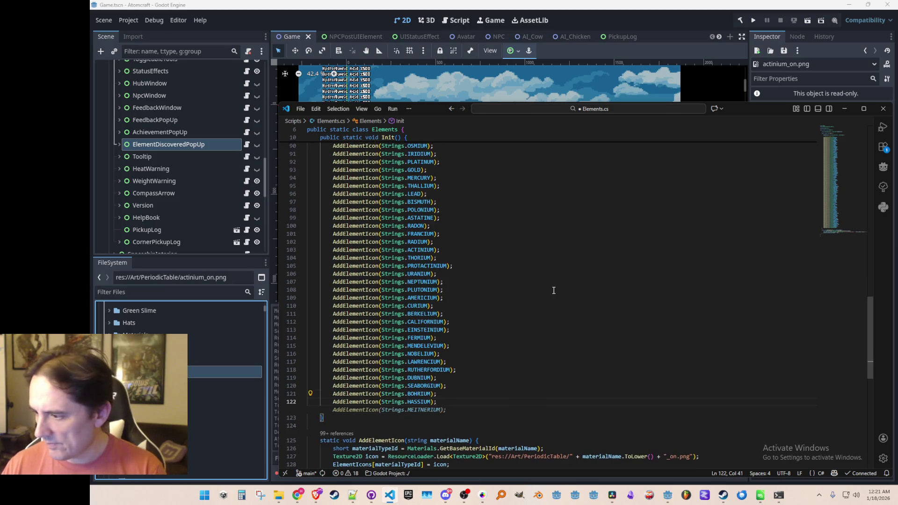
key(Tab)
key(Tab)
key(Tab)
key(Tab)
key(Tab)
key(Tab)
key(Tab)
key(Tab)
key(Tab)
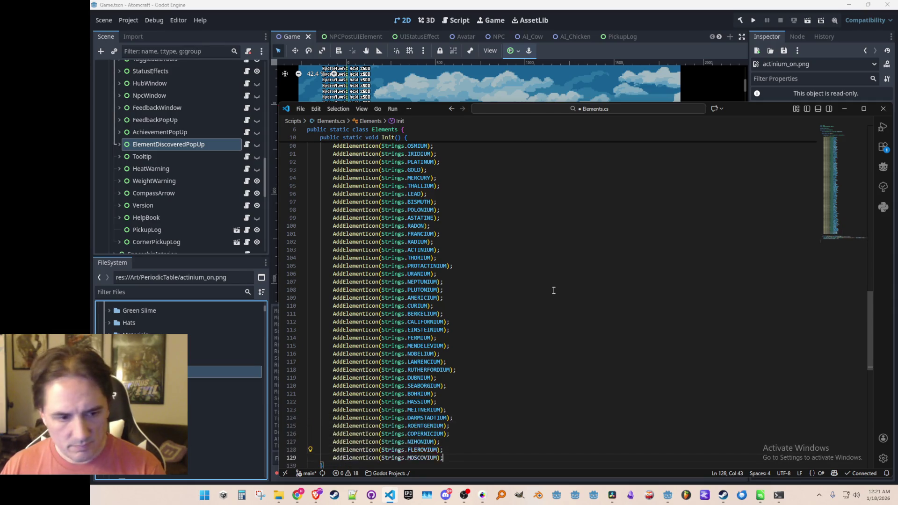
key(Tab)
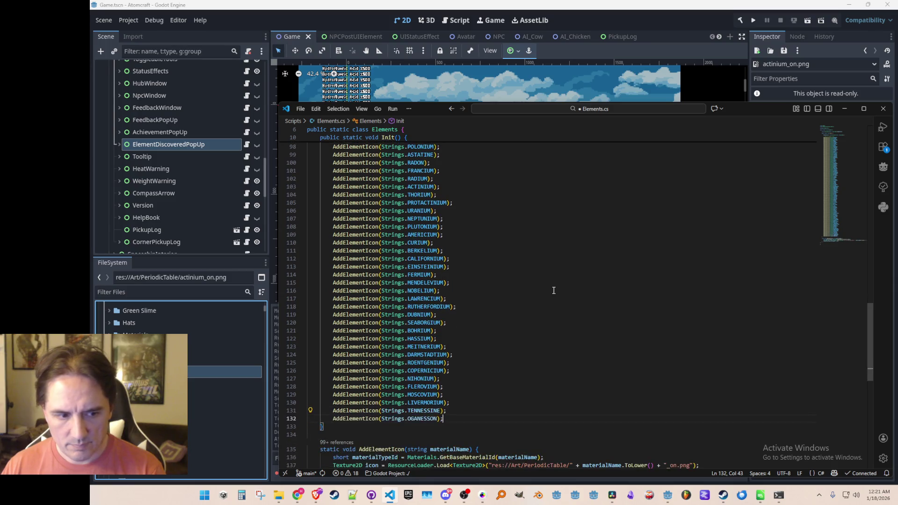
scroll(553, 278, up, 20)
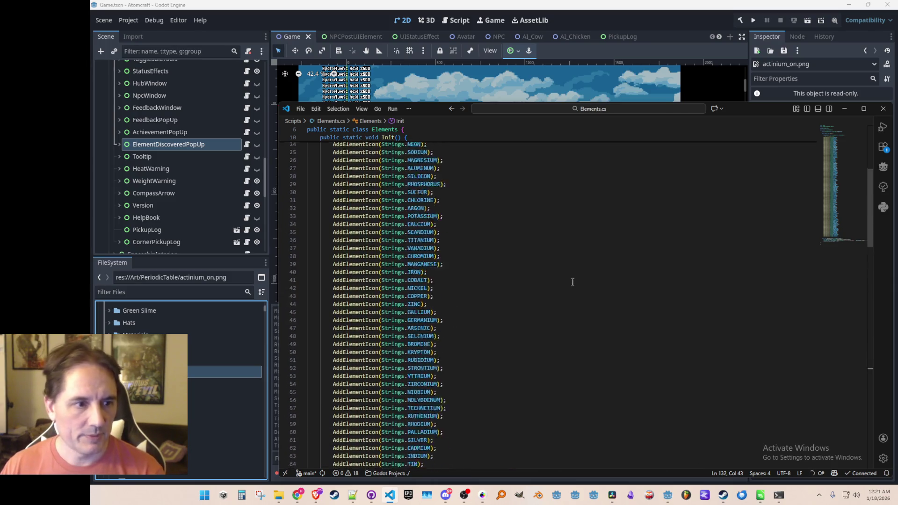
Open Game.cs from Elements.cs using the quick file search
double_click(381, 177)
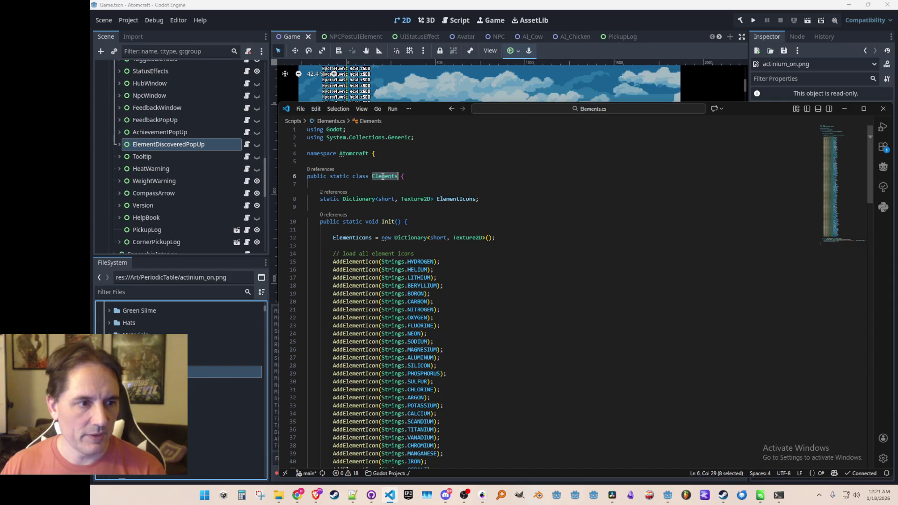
click(483, 162)
key(ctrl+p)
text(Game)
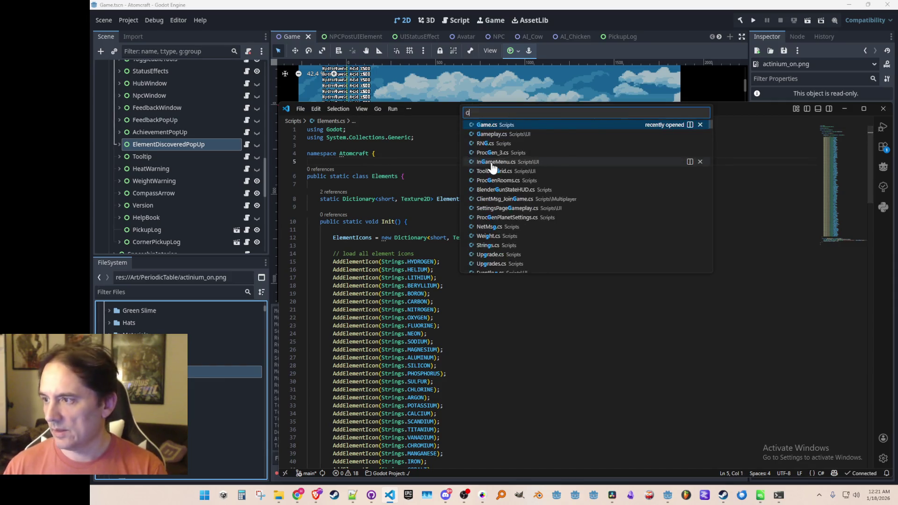
click(543, 125)
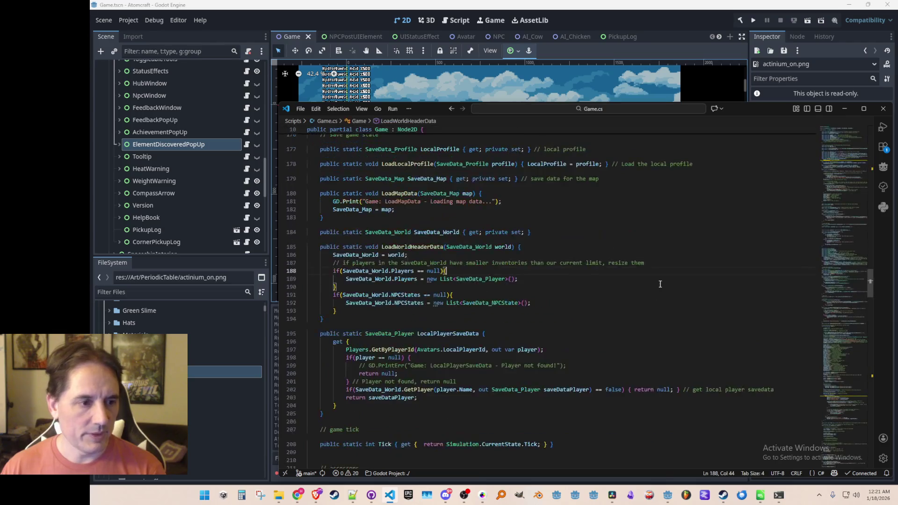
Insert 'Elements.Init(); // Initialize elements' after Data.PostInit() in _Ready
click(855, 359)
scroll(847, 350, down, 3)
drag(704, 331, 695, 338)
key(End)
key(Return)
text(Elements.)
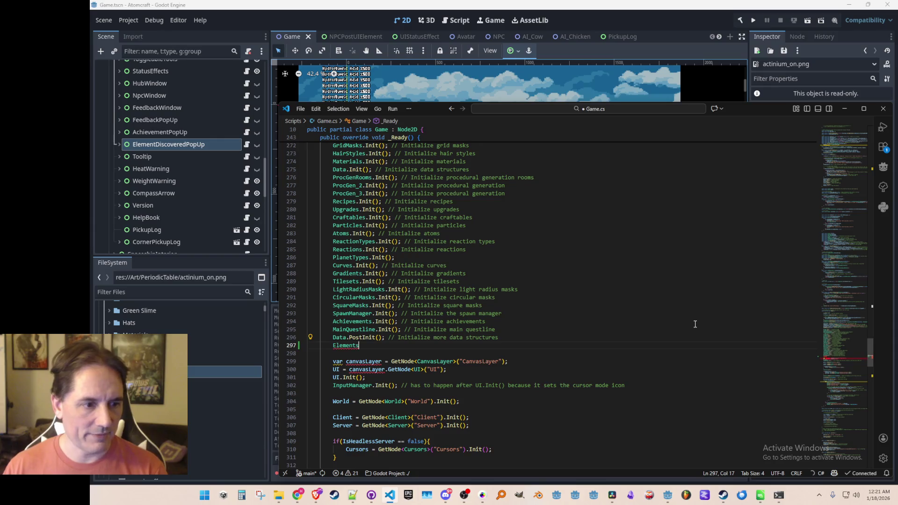
key(Tab)
key(Up)
key(Home)
key(Home)
scroll(696, 324, up, 3)
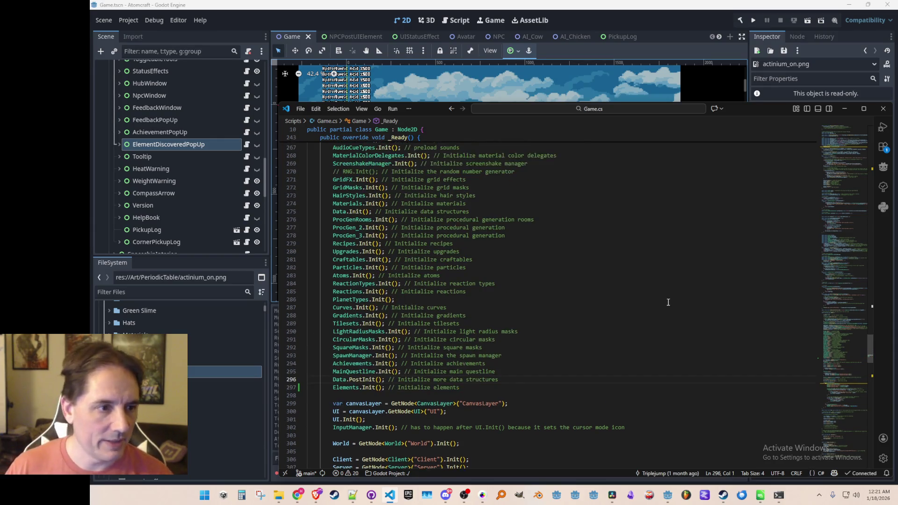
scroll(667, 299, down, 5)
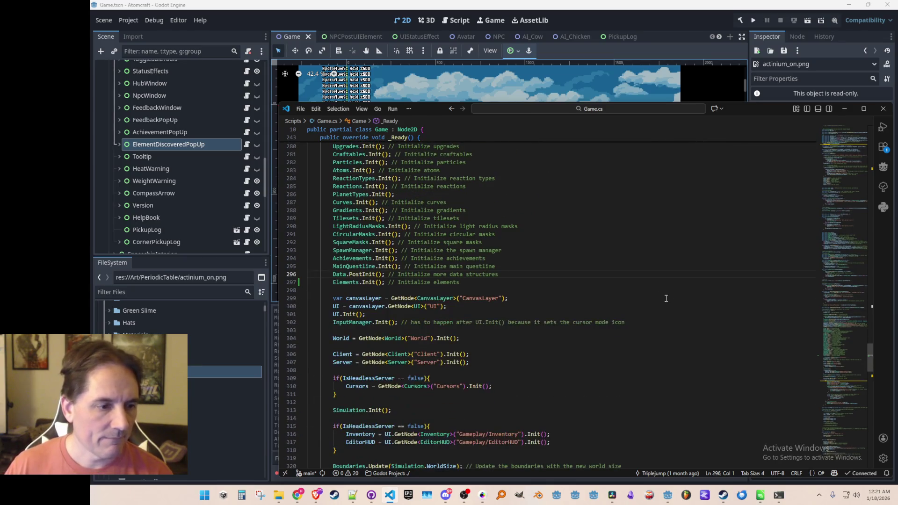
scroll(648, 311, up, 2)
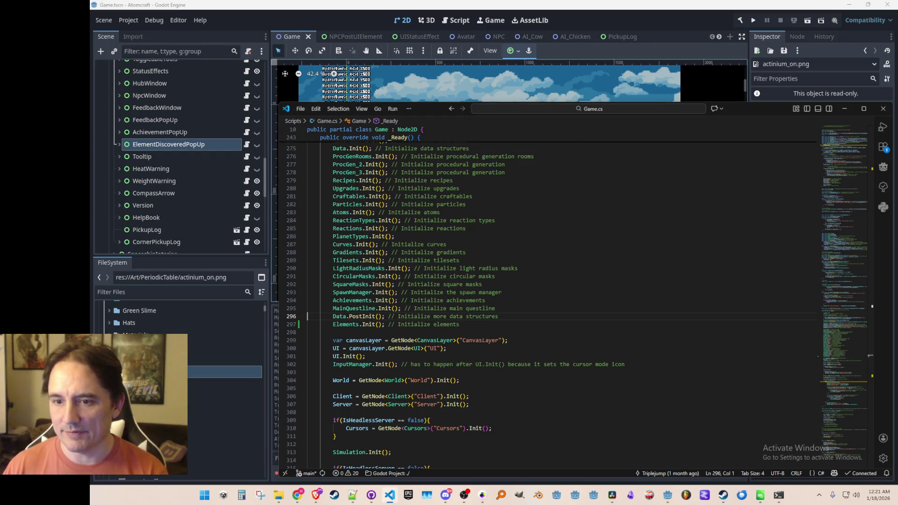
In Godot, remove a .translation file from the Data folder, confirming the deletion
click(251, 343)
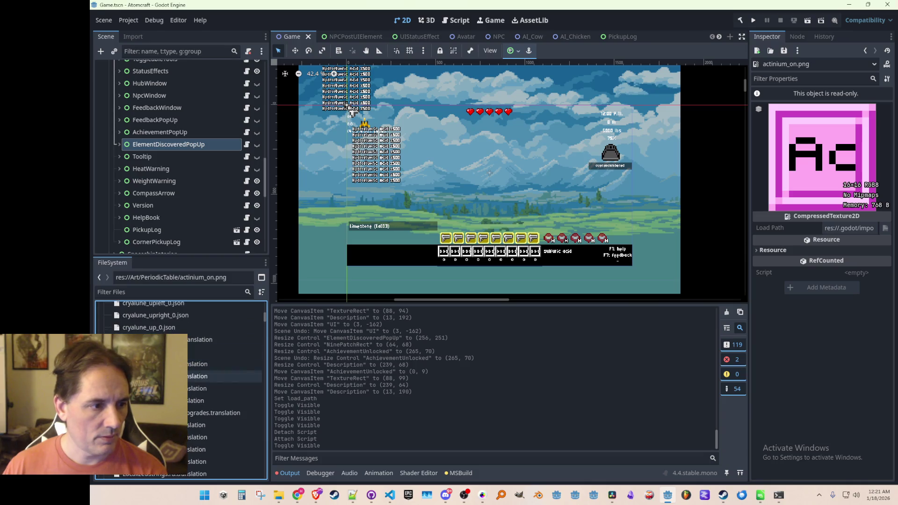
key(Delete)
key(Return)
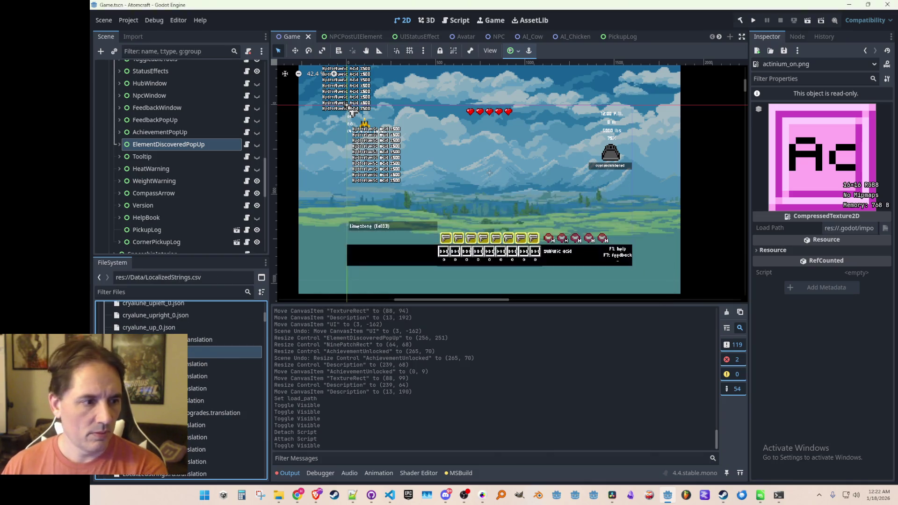
click(206, 342)
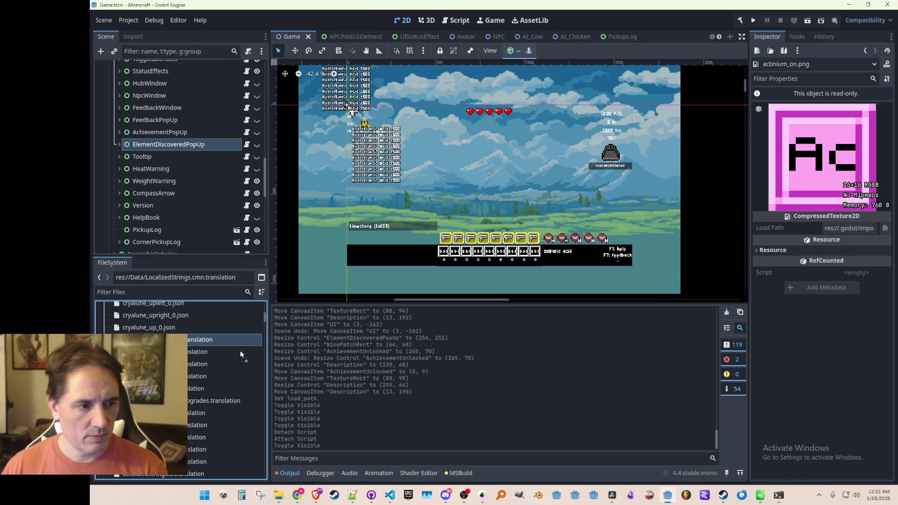
Glance at GitHub Desktop, then return to Game.cs at the Elements.Init line
click(373, 497)
click(373, 497)
click(391, 498)
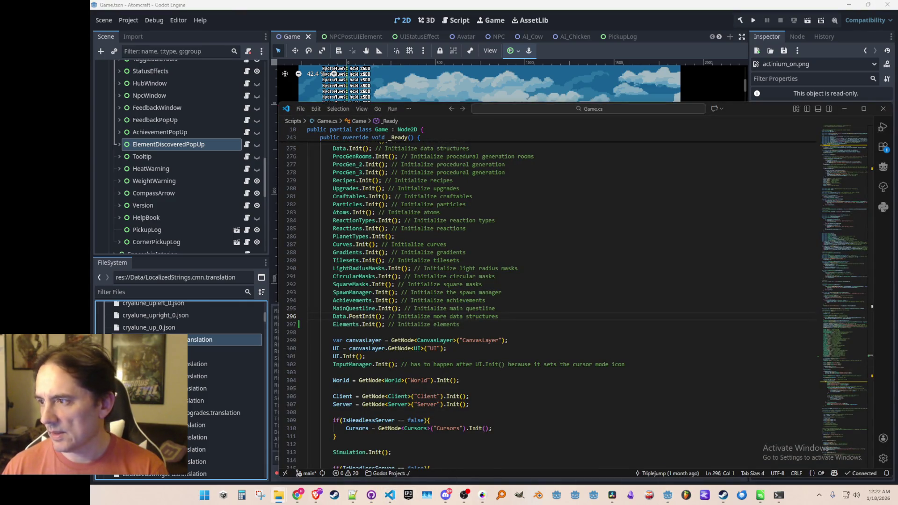
click(512, 325)
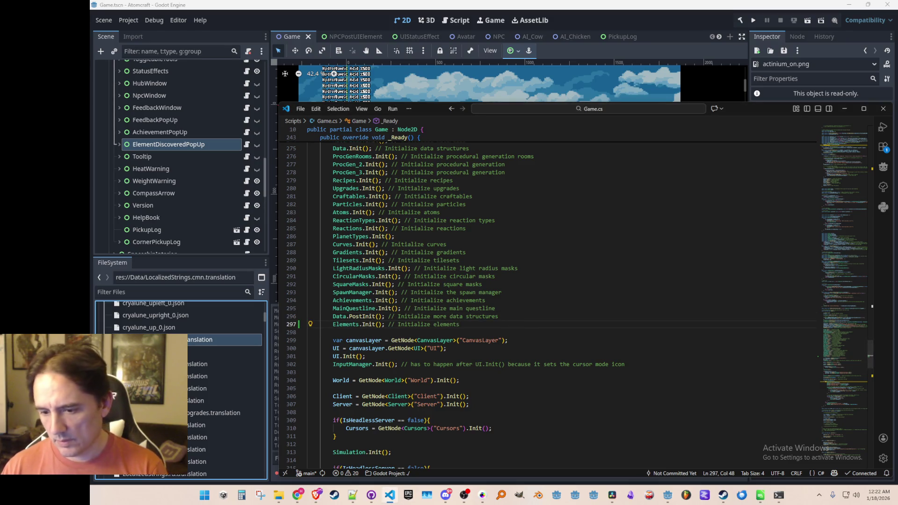
click(538, 316)
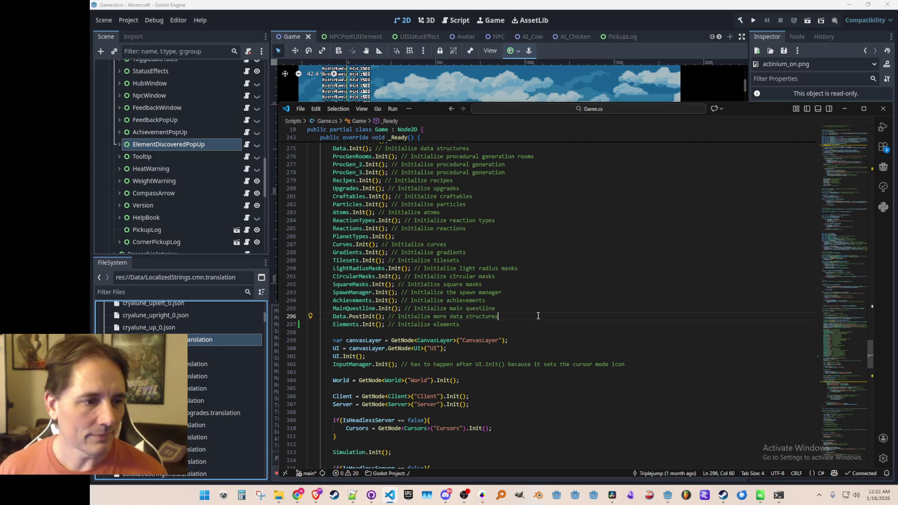
key(Down)
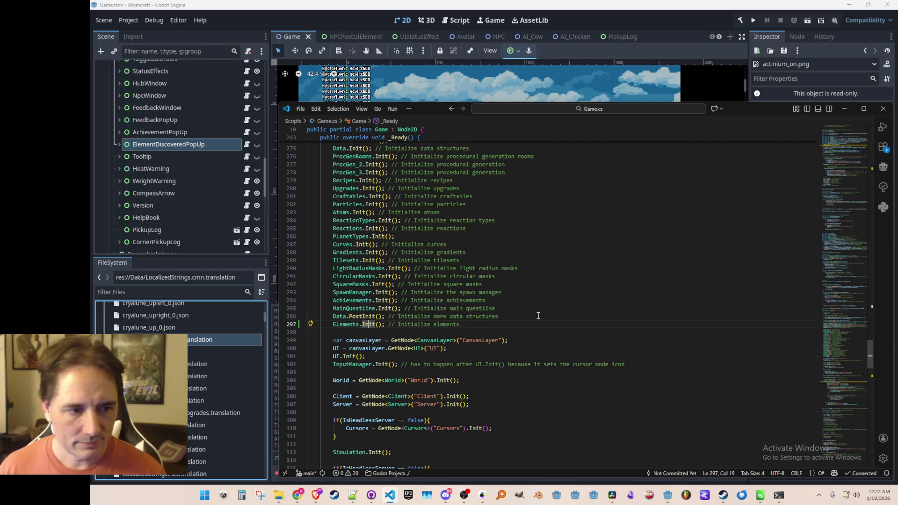
Jump from Elements.Init() in Game.cs to its definition in Elements.cs and look over the Init method
key(F12)
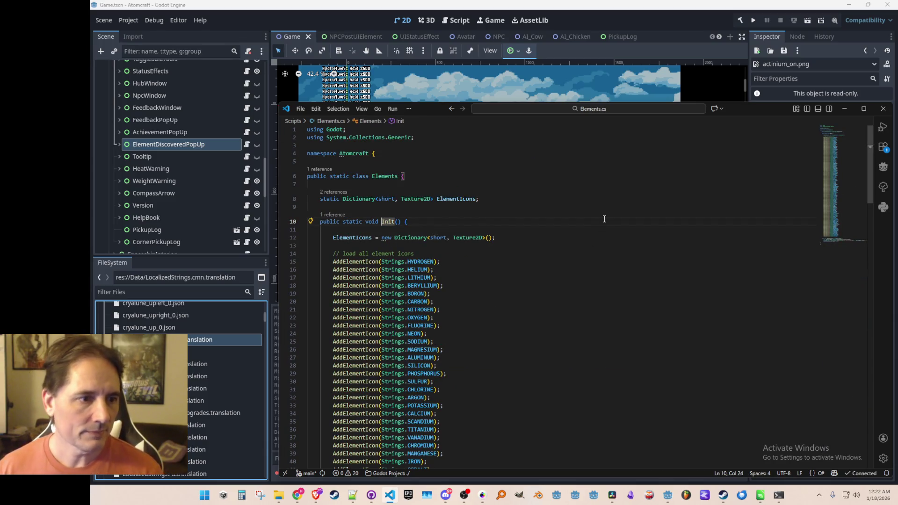
key(Up)
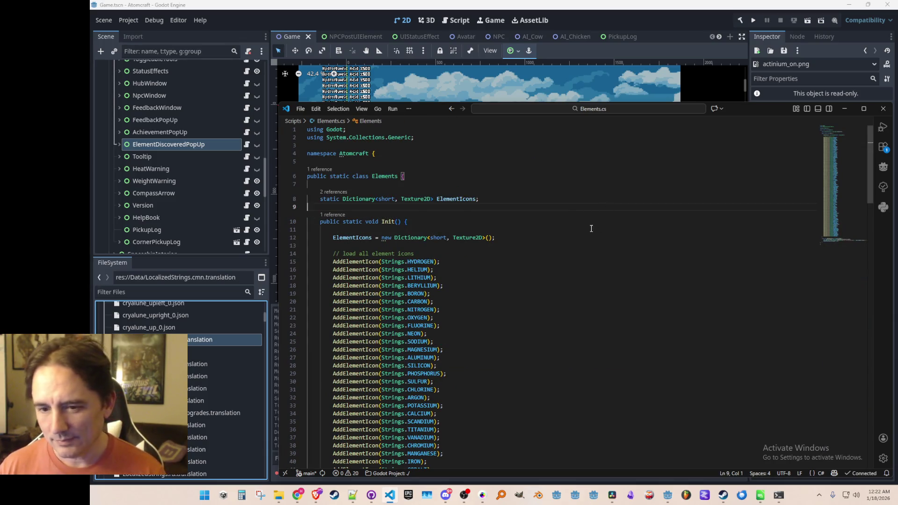
scroll(591, 229, down, 1)
scroll(592, 237, down, 2)
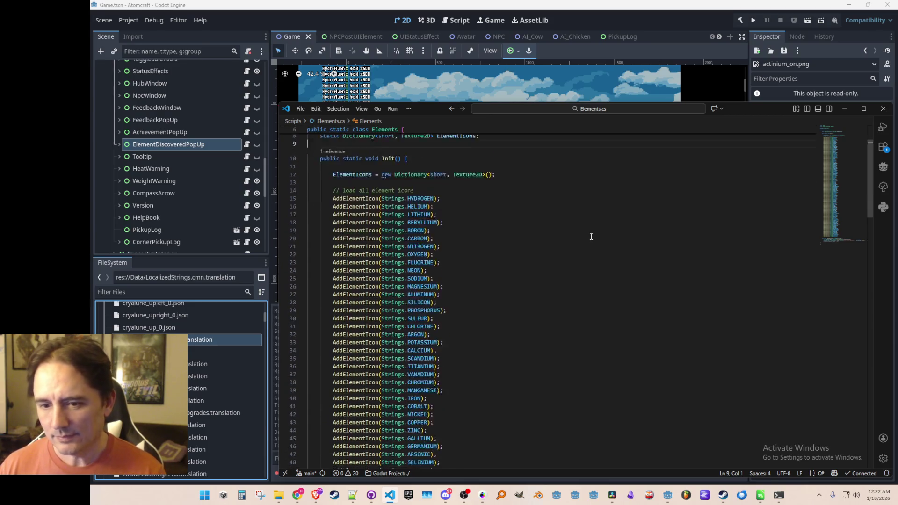
scroll(592, 236, up, 1)
scroll(608, 244, down, 1)
scroll(609, 243, up, 1)
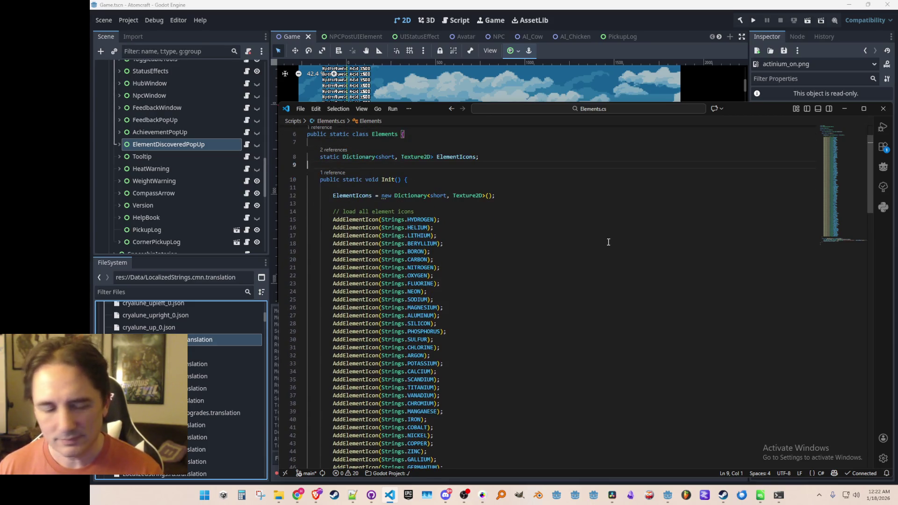
scroll(602, 248, up, 1)
scroll(602, 249, up, 1)
Place the caret on blank line 9 of Elements.cs
click(602, 239)
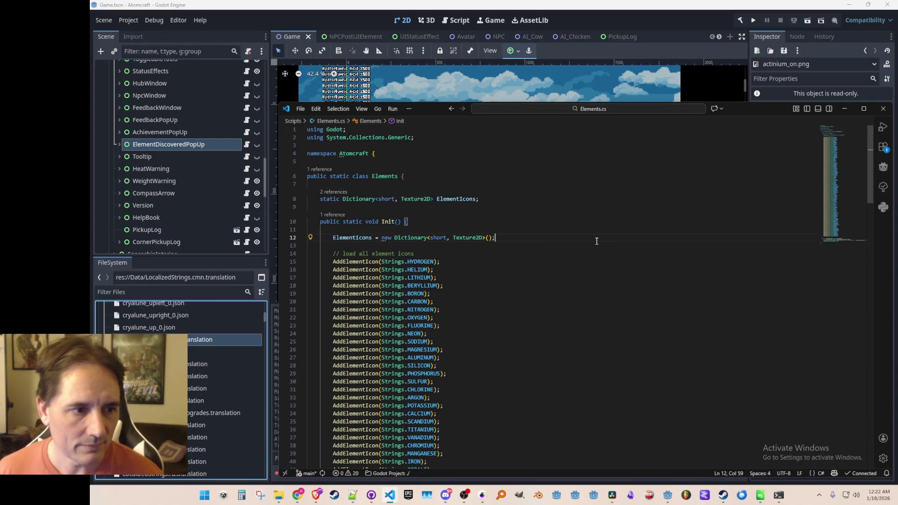
click(596, 246)
scroll(598, 253, down, 20)
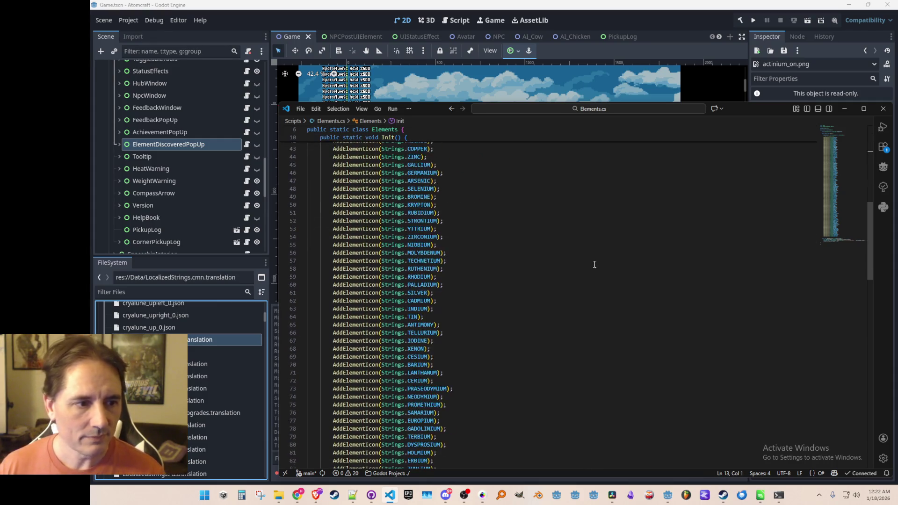
scroll(597, 269, up, 20)
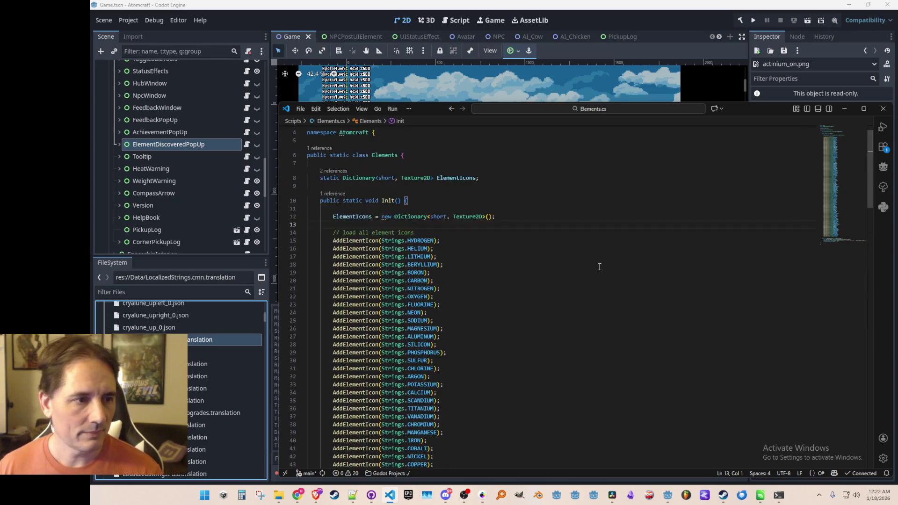
click(648, 209)
Open ElementDiscoveredPopUp.cs through Quick Open ('Elemen') and scroll to ShowPopUp
key(ctrl+p)
text(Elemen)
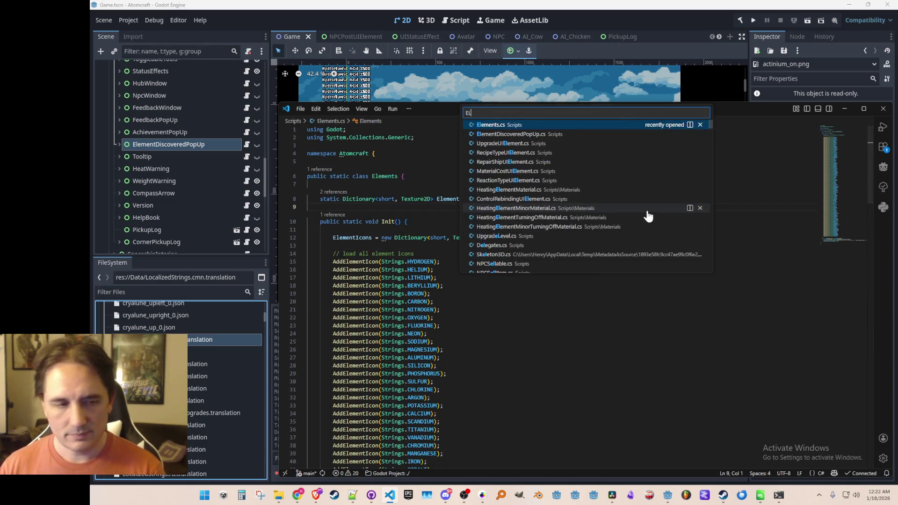
click(594, 135)
scroll(594, 281, down, 2)
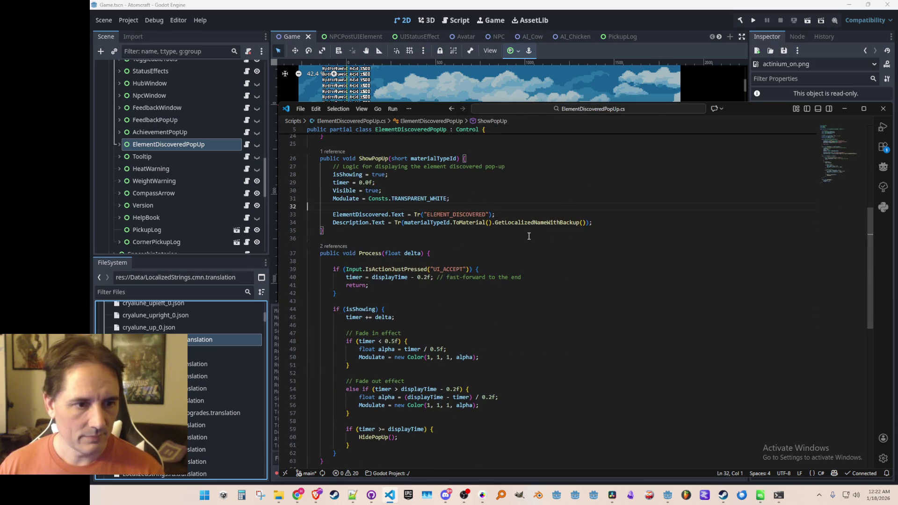
scroll(548, 280, down, 2)
scroll(508, 305, up, 4)
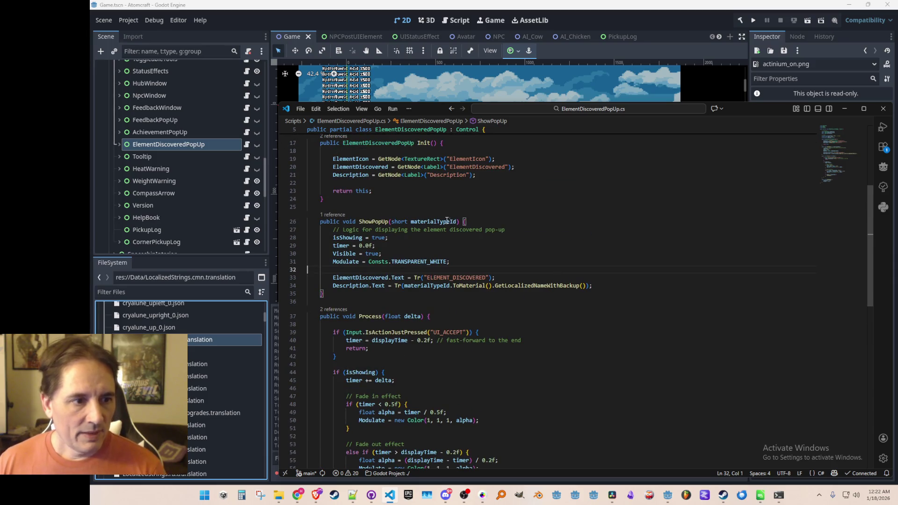
scroll(517, 283, up, 3)
scroll(557, 306, down, 2)
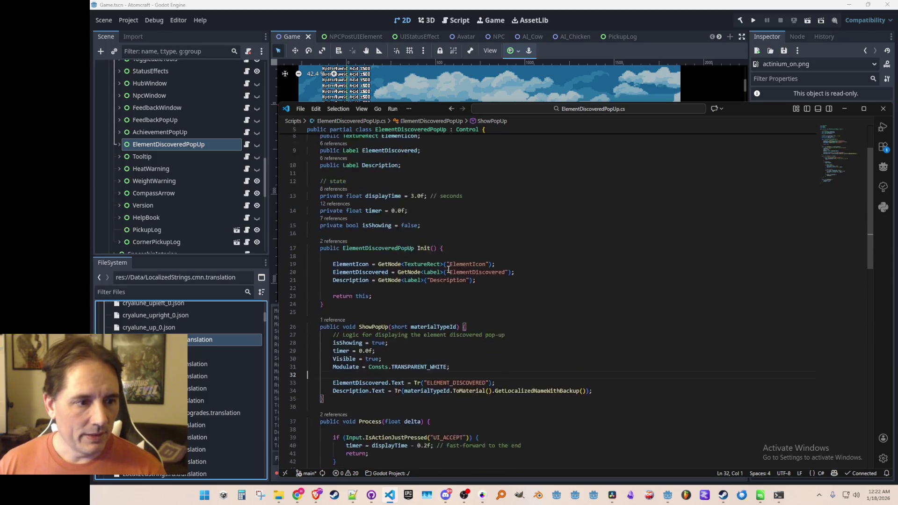
Add a //Elements comment line below the Description.Text assignment
click(687, 299)
key(Down)
key(Return)
key(Return)
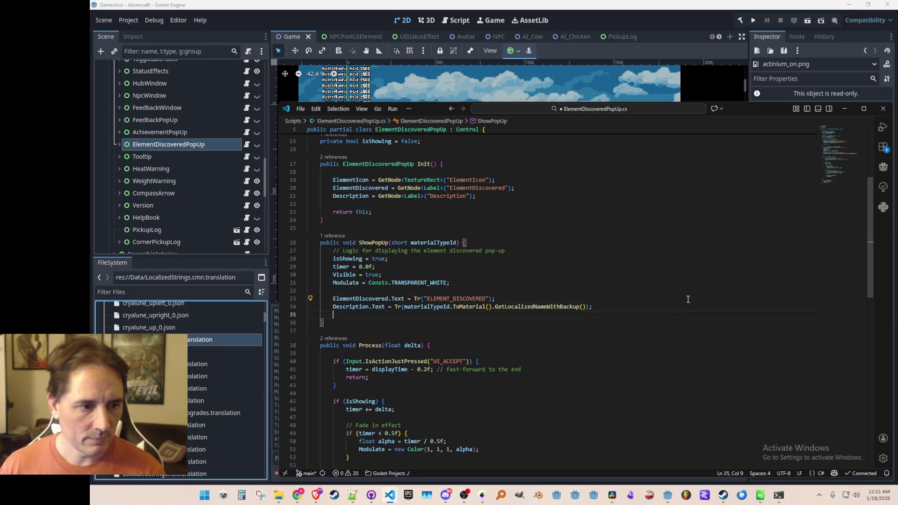
text(Elements)
key(Home)
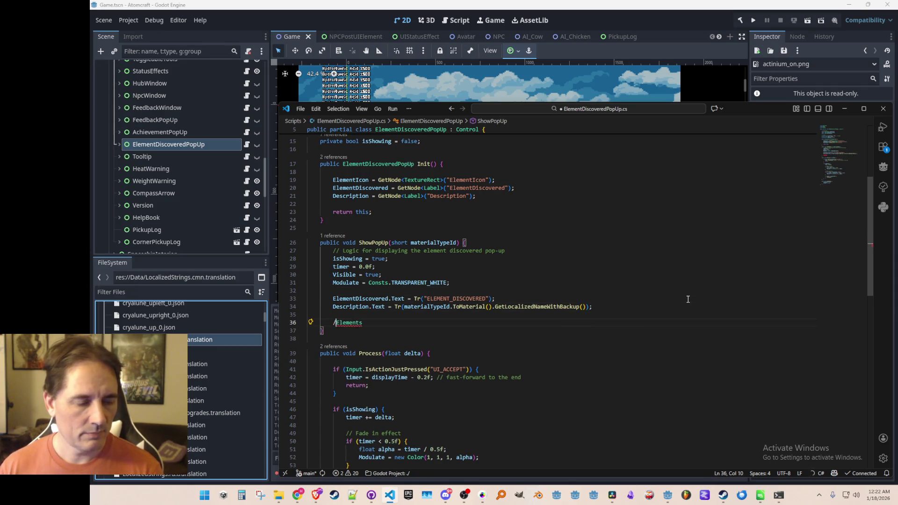
text(//)
Return to Elements.cs using Quick Open with 'El'
key(ctrl+p)
text(Element)
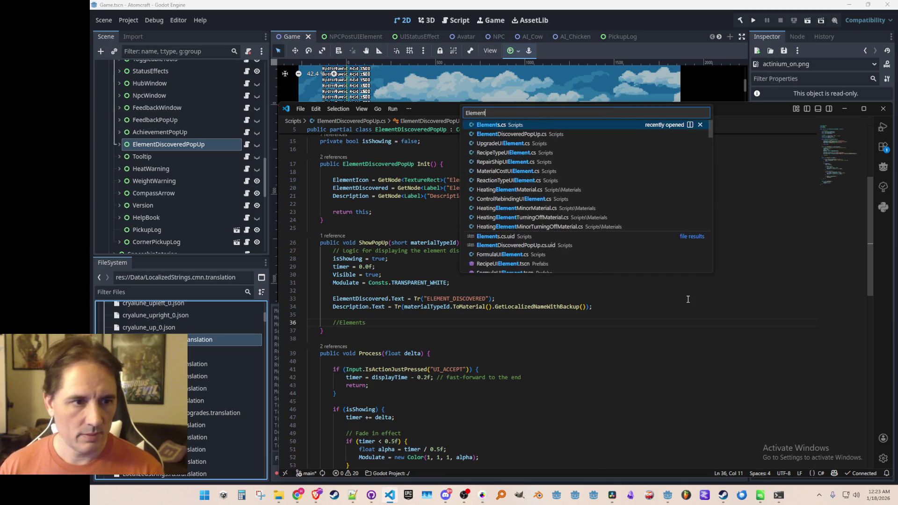
key(Return)
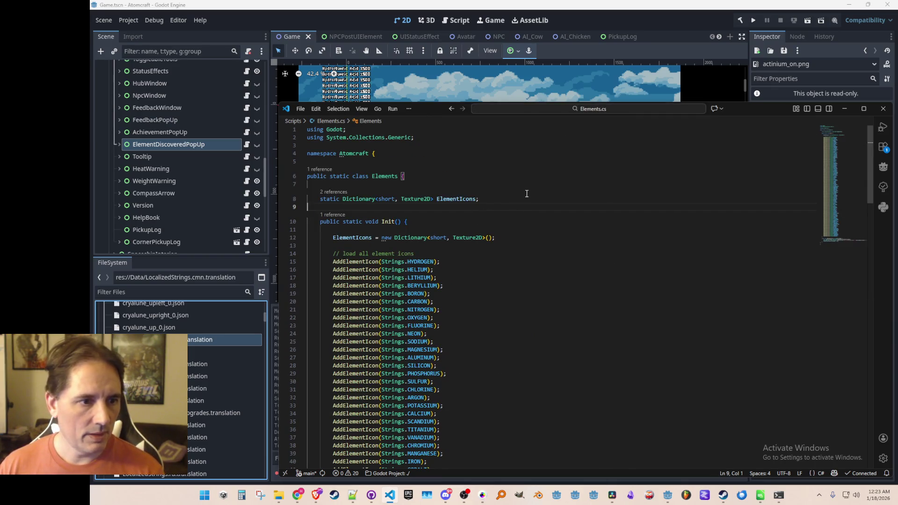
Add a public static GetElementIcon method below the ElementIcons declaration, accepting Copilot's suggestion
key(Down)
key(End)
key(Return)
text(blic static)
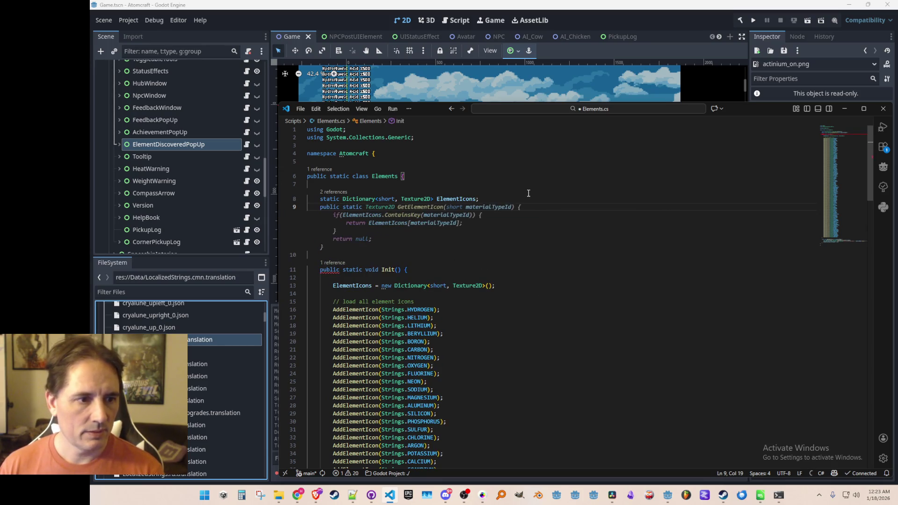
key(Tab)
key(Up)
key(Up)
key(Up)
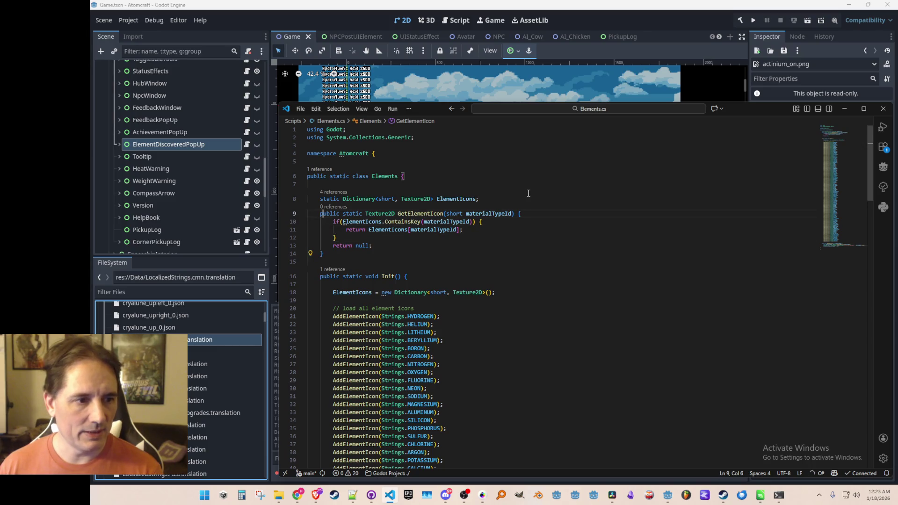
Replace //Elements with ElementIcon.Texture = Elements.GetElementIcon(materialTypeId); in ShowPopUp and save
key(ctrl+Tab)
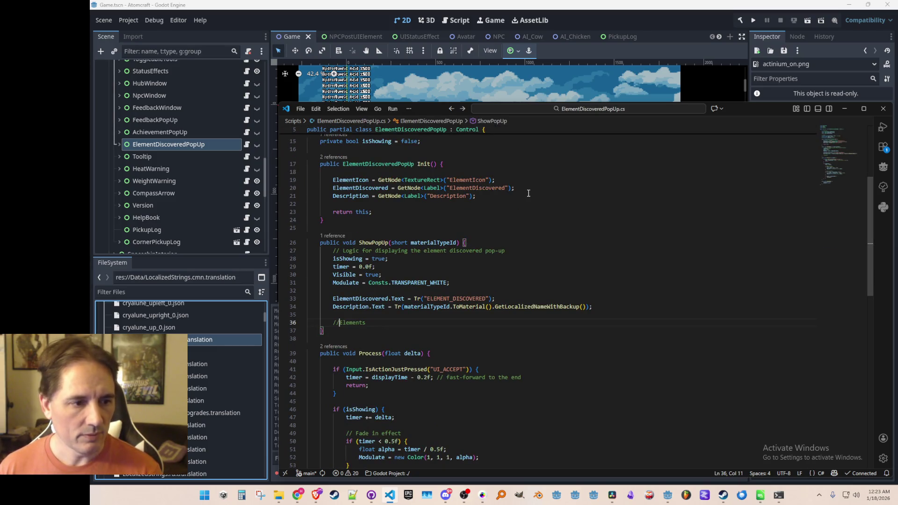
key(BackSpace)
key(BackSpace)
key(End)
text(.)
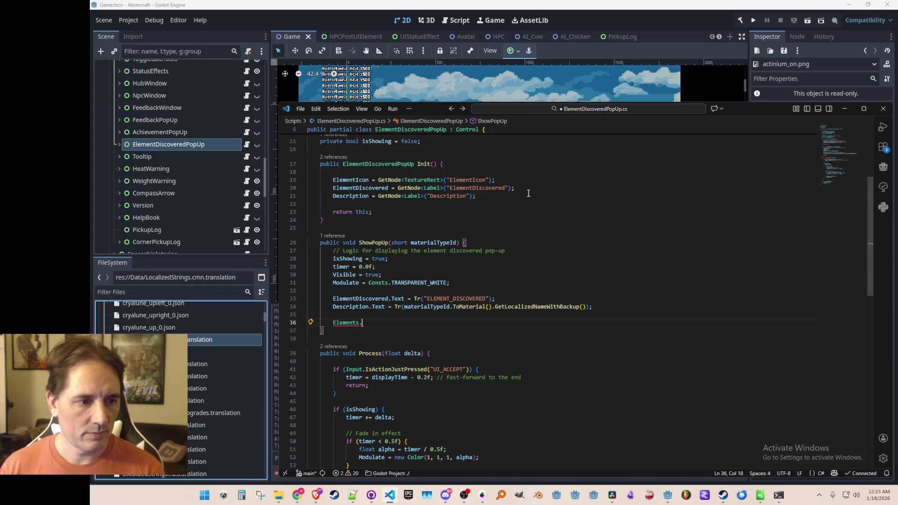
text(Get)
key(Tab)
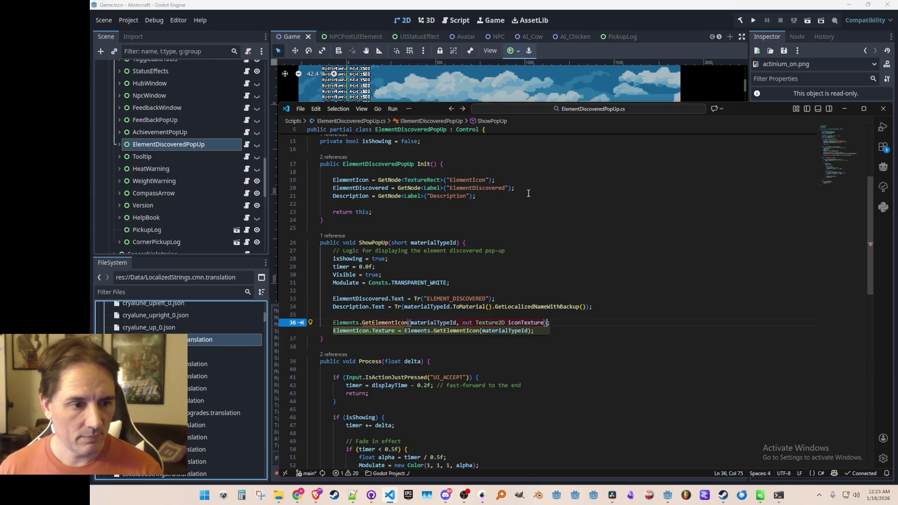
key(Tab)
key(ctrl+s)
Move the icon assignment above Description.Text and remove the leftover blank line
key(Up)
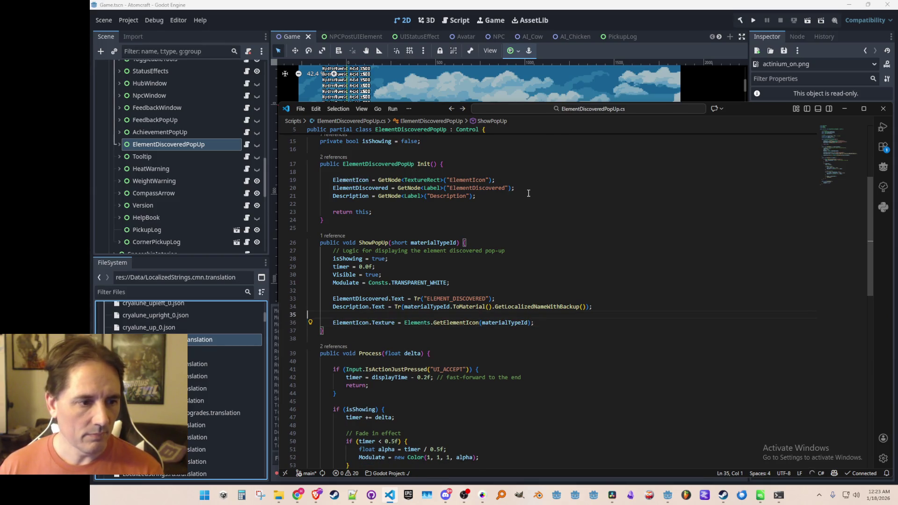
key(Delete)
key(Up)
key(alt+Down)
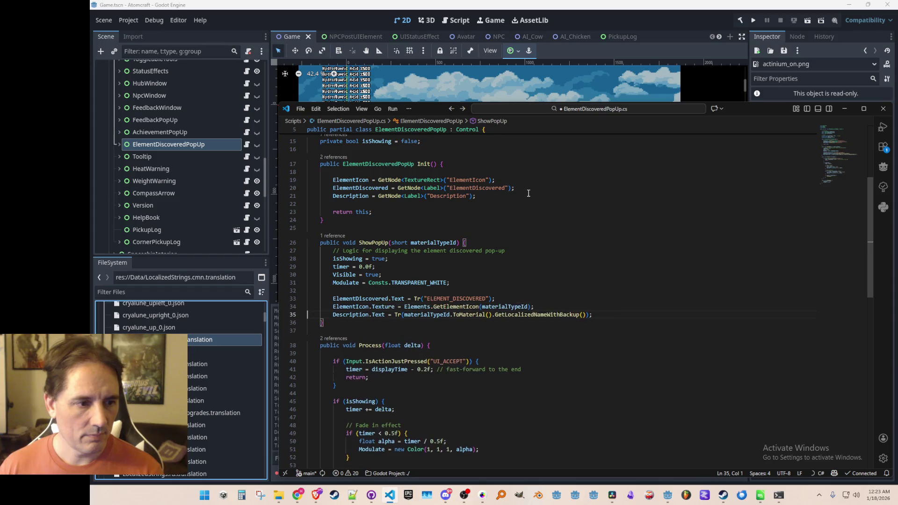
click(628, 21)
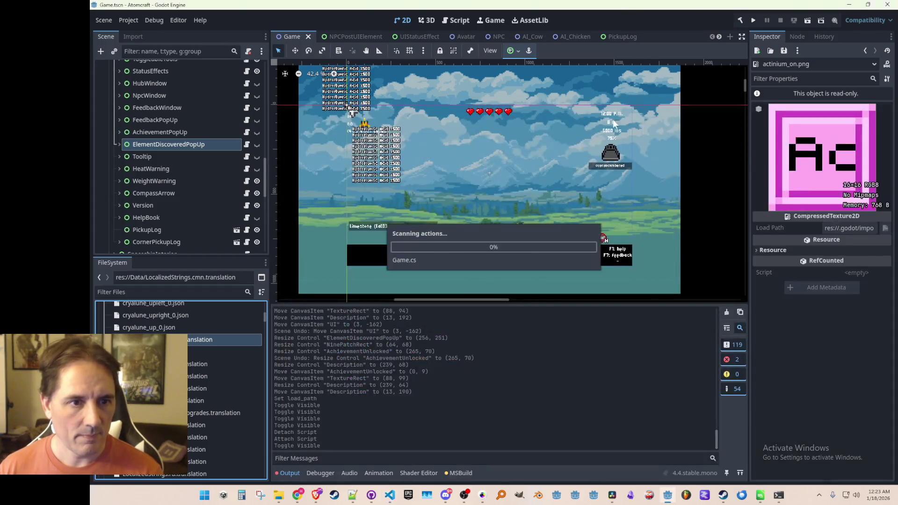
Save the Godot scene and run the Atomcraft project to its main menu
scroll(558, 167, down, 2)
key(ctrl+s)
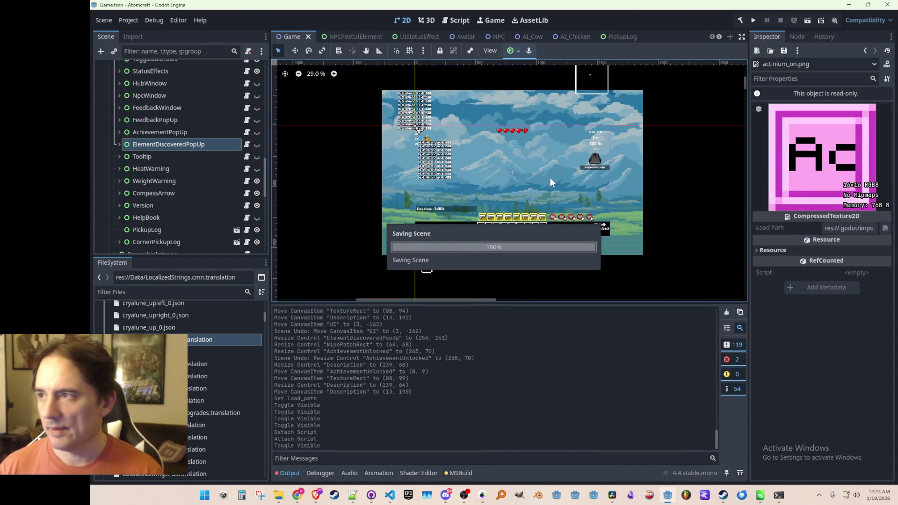
click(753, 20)
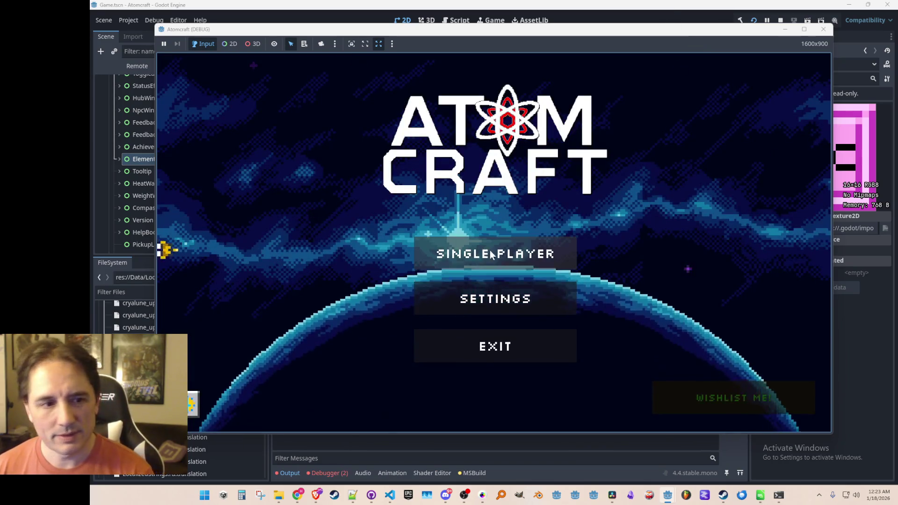
Start a Single Player game with the Snow profile and create a new world
click(496, 253)
scroll(532, 215, down, 5)
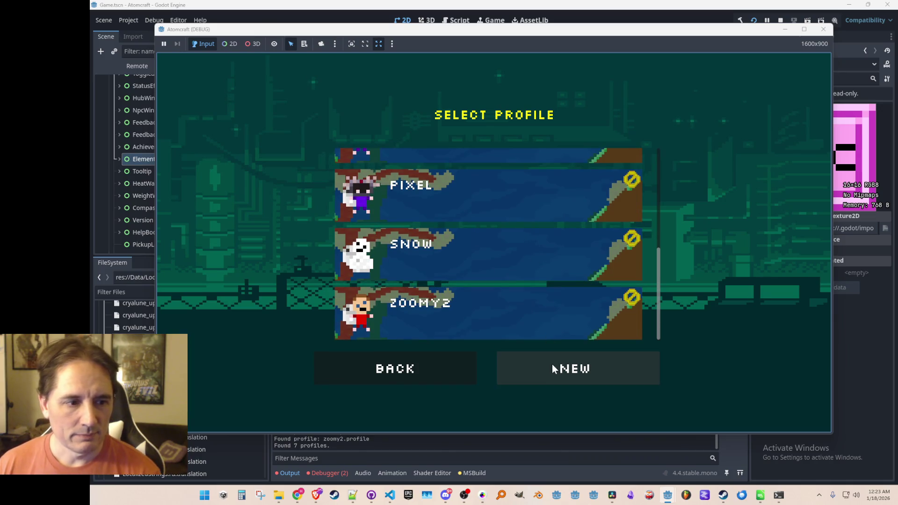
scroll(476, 265, up, 1)
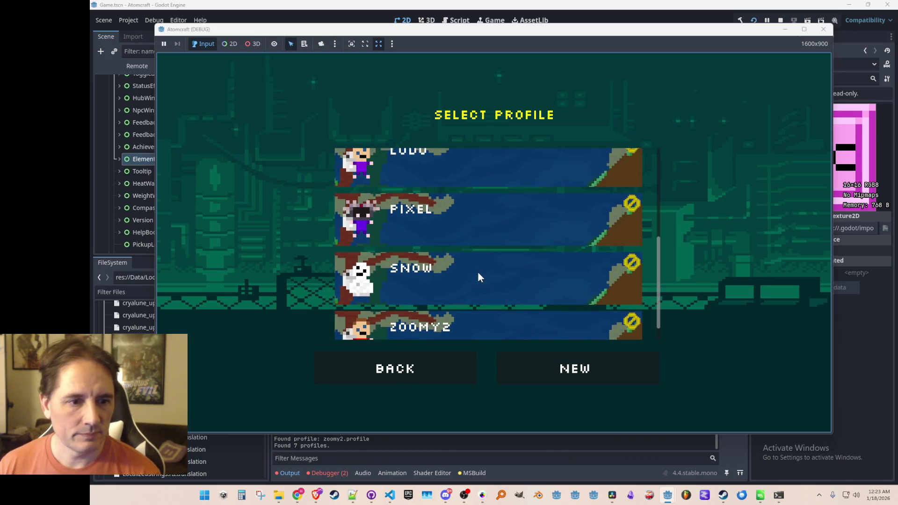
click(478, 271)
scroll(532, 280, down, 5)
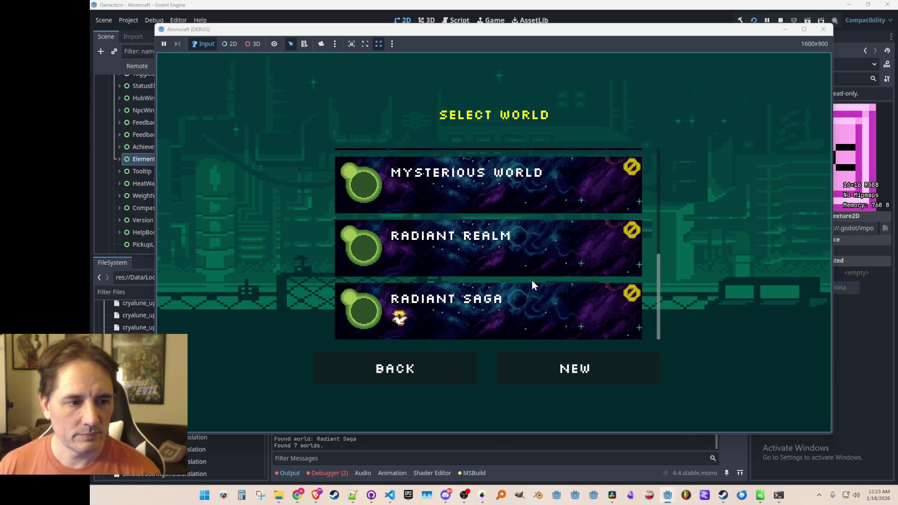
click(535, 366)
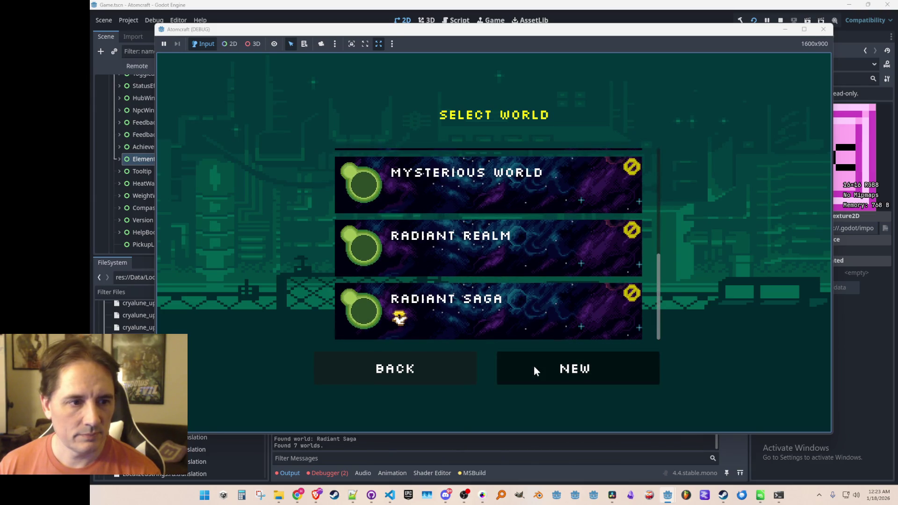
click(437, 352)
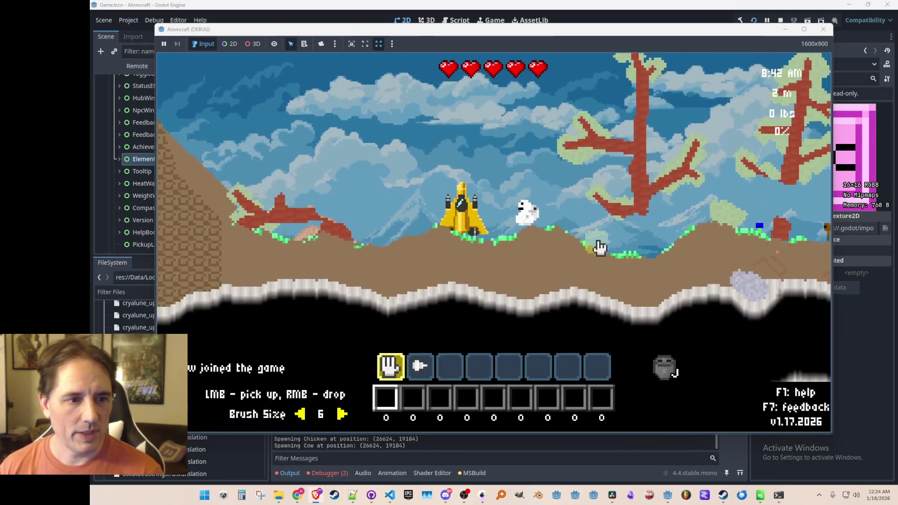
Check that Elements Discovered reads 0 / 118, then walk left and drill the tree for wood
key(2)
key(i)
click(617, 122)
click(663, 119)
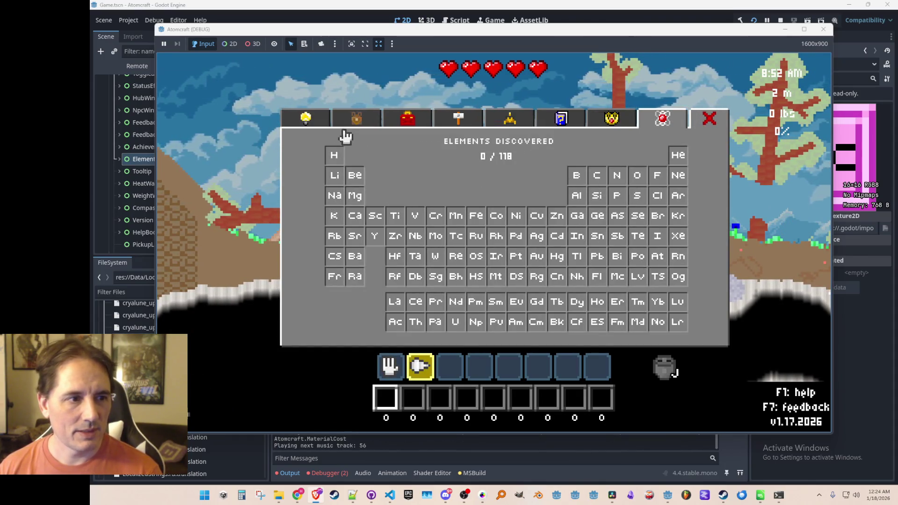
key(i)
key(a)
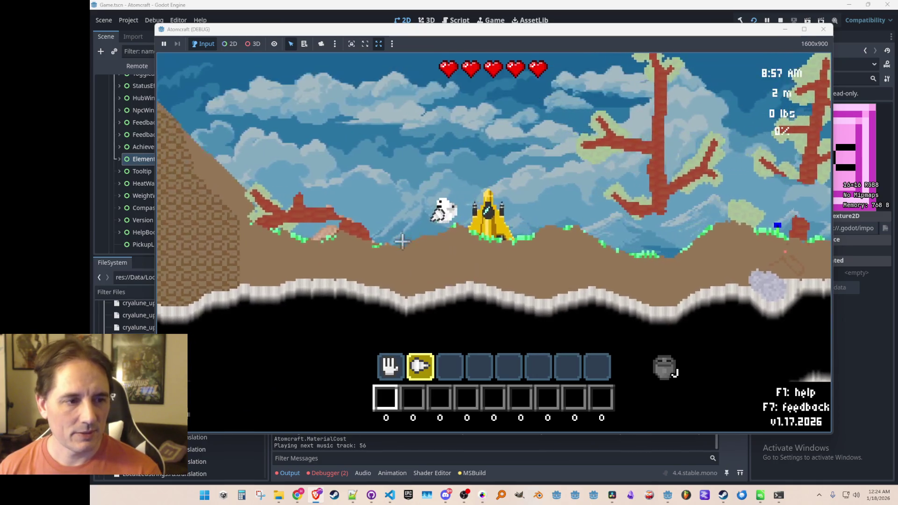
mouse_move(418, 246)
mouse_down()
mouse_move(489, 218)
mouse_move(473, 238)
mouse_move(489, 225)
mouse_up()
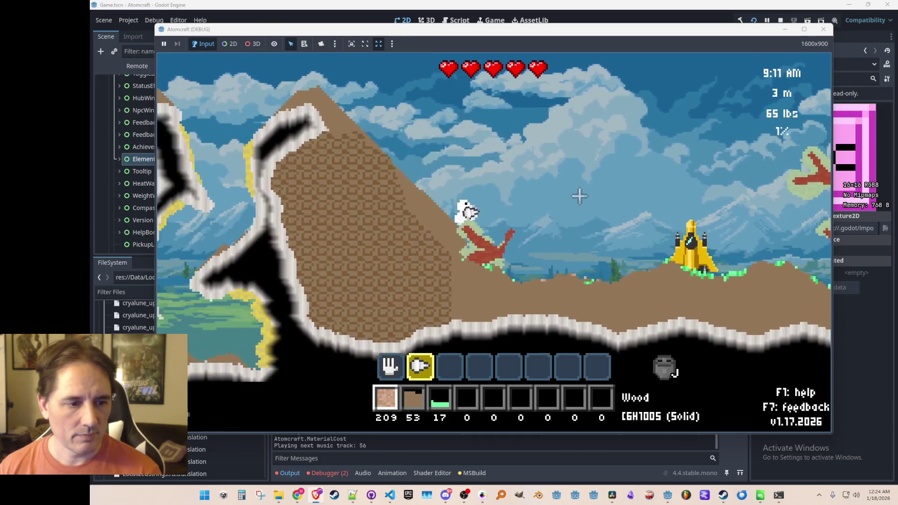
Buy the Wooden Drill from the Tools list and start mining the granite
key(e)
click(307, 119)
click(490, 186)
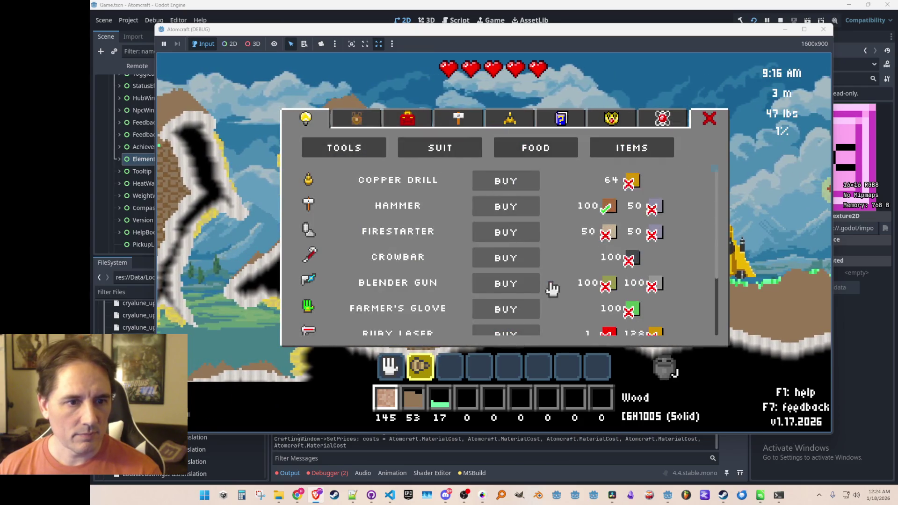
key(a)
key(w)
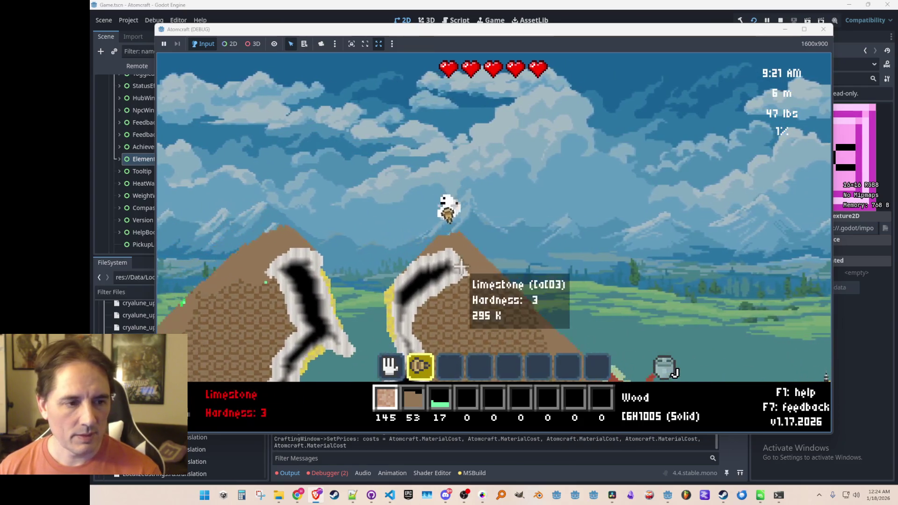
scroll(472, 255, up, 3)
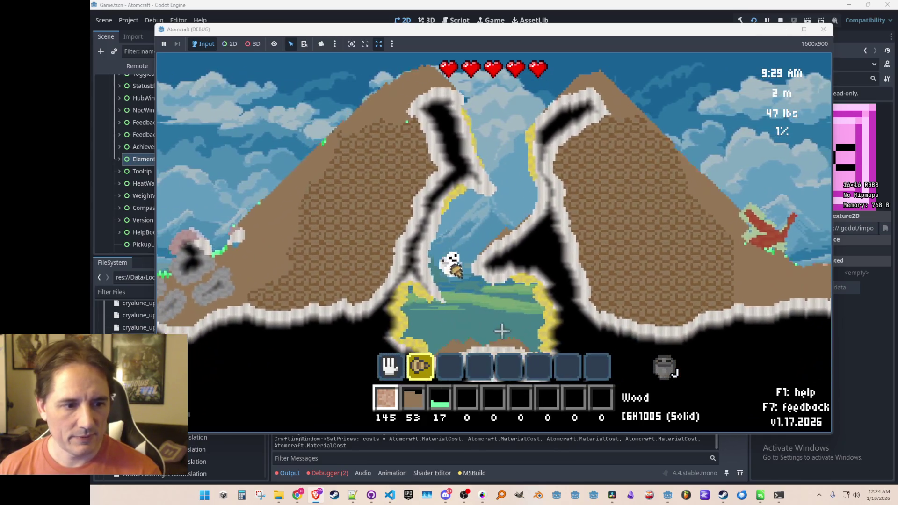
key(d)
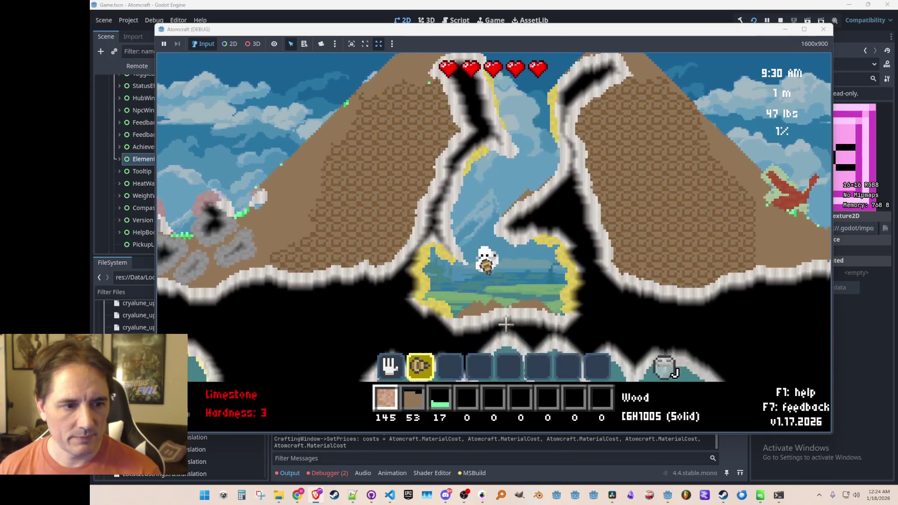
key(space)
scroll(508, 224, down, 3)
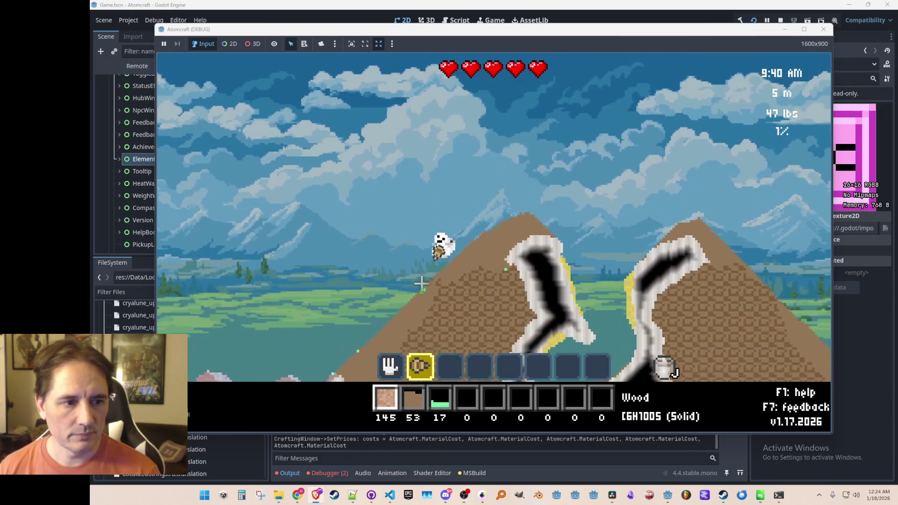
scroll(418, 312, up, 2)
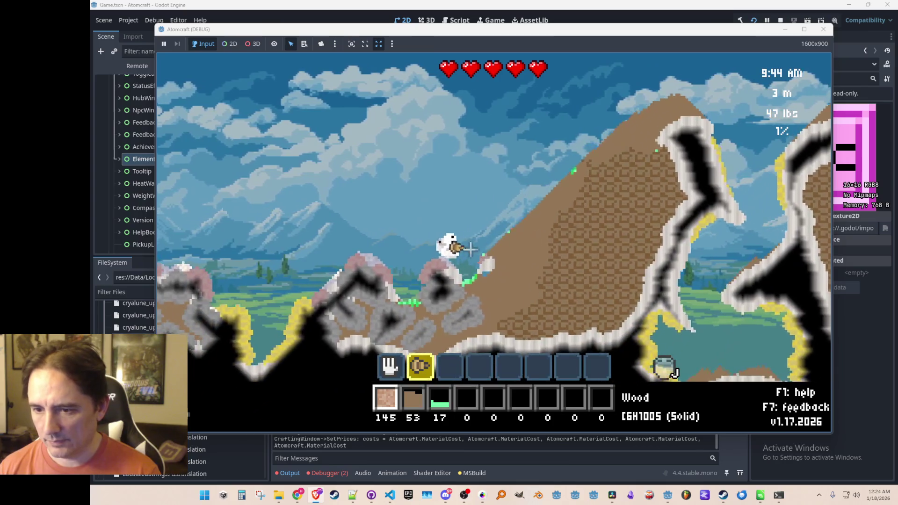
click(464, 283)
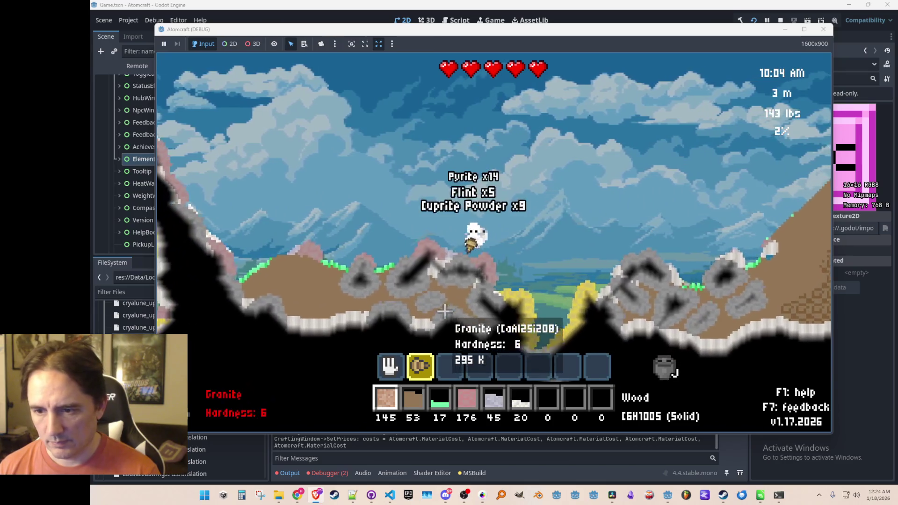
Drill through the granite collecting Cuprite Powder and Pyrite, checking crafting shop prices
key(a)
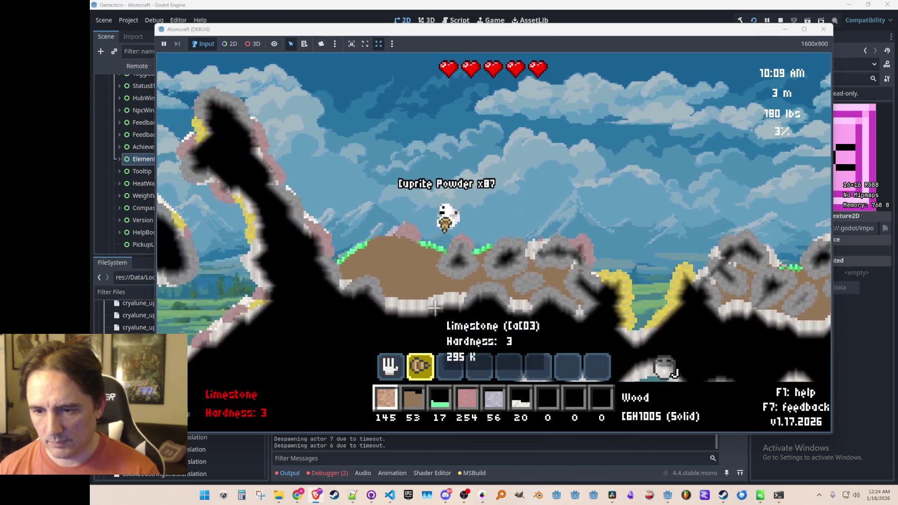
drag(411, 267, 406, 212)
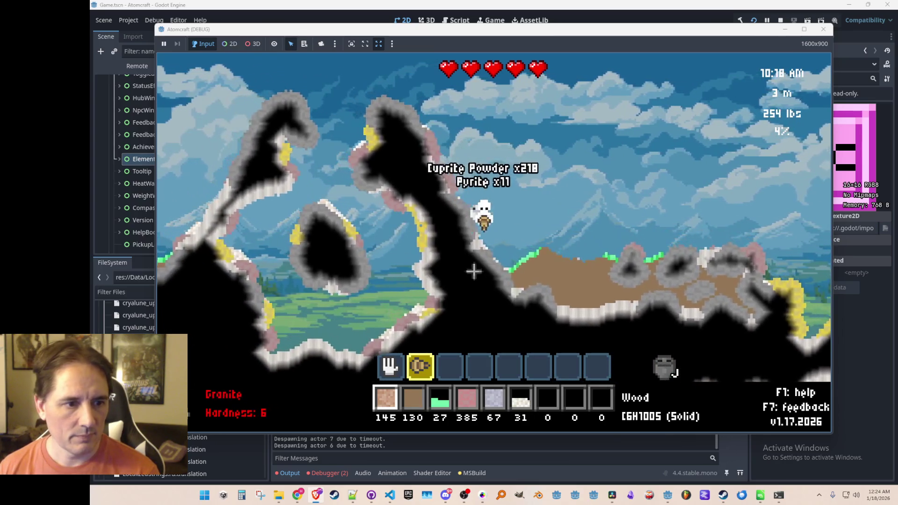
drag(390, 159, 376, 153)
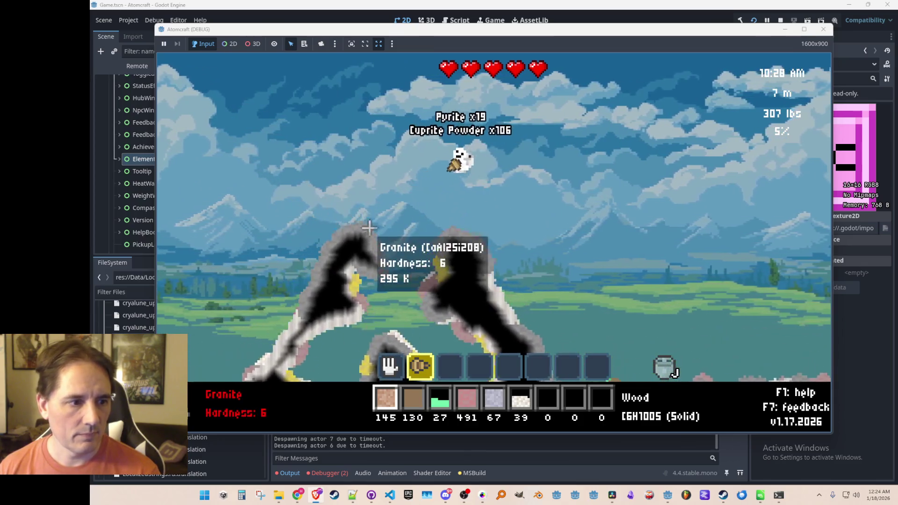
mouse_move(446, 270)
mouse_down()
mouse_move(482, 262)
mouse_move(509, 278)
mouse_up()
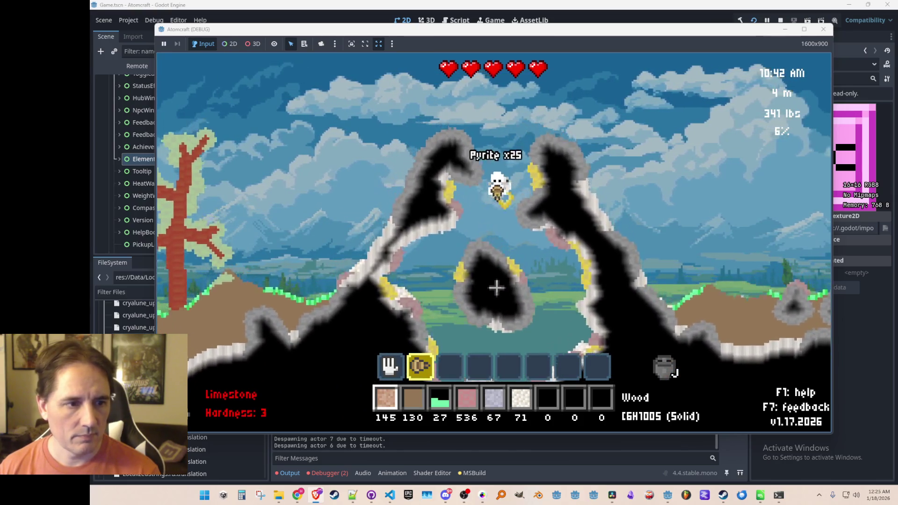
key(w)
key(c)
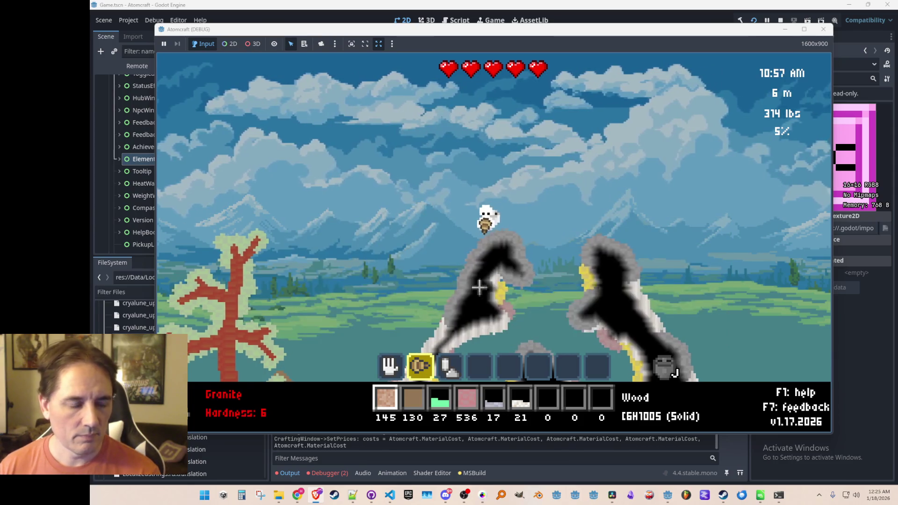
key(a)
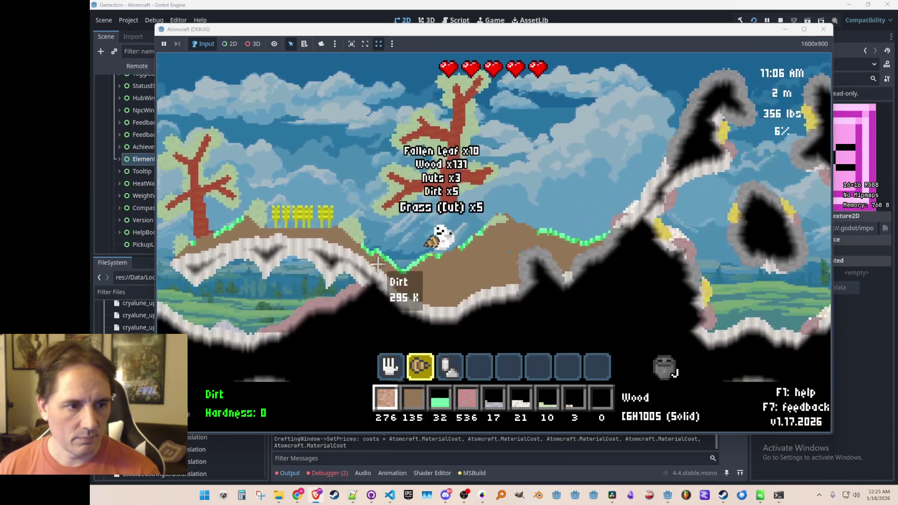
key(a)
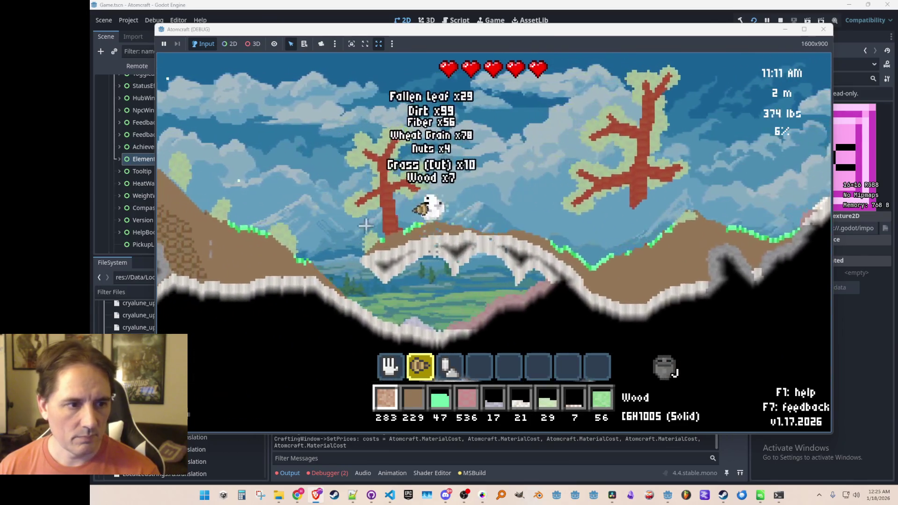
Gather dirt, cut grass, flower seeds and petals from the hilltop by hand
key(1)
key(a)
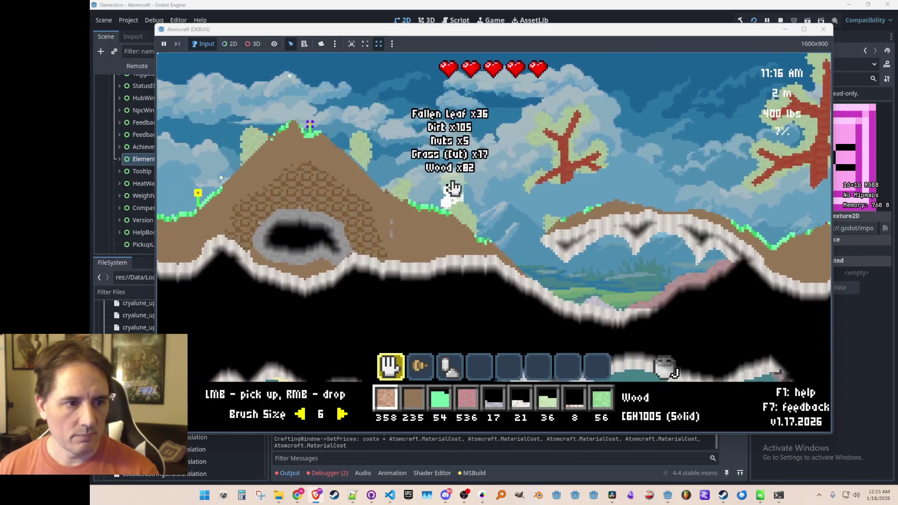
key(a)
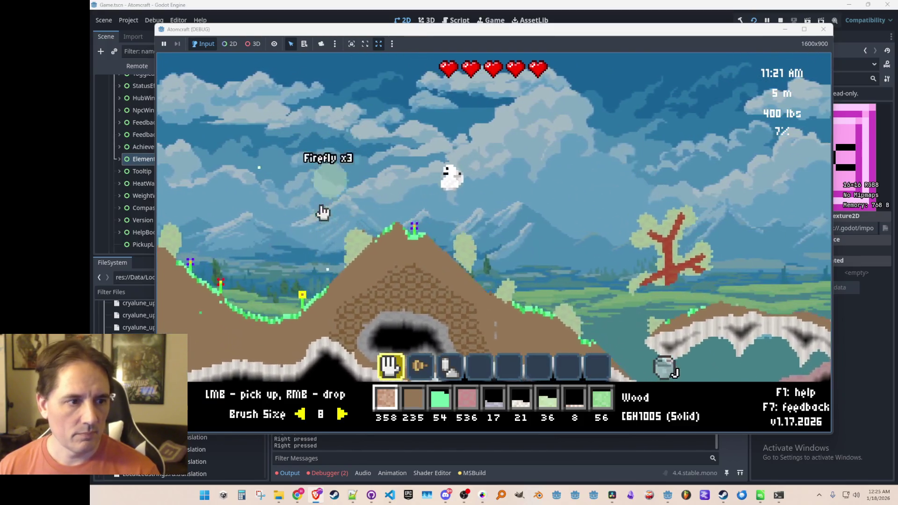
drag(363, 265, 383, 314)
key(a)
mouse_move(374, 227)
mouse_down()
mouse_move(341, 321)
mouse_move(377, 231)
mouse_up()
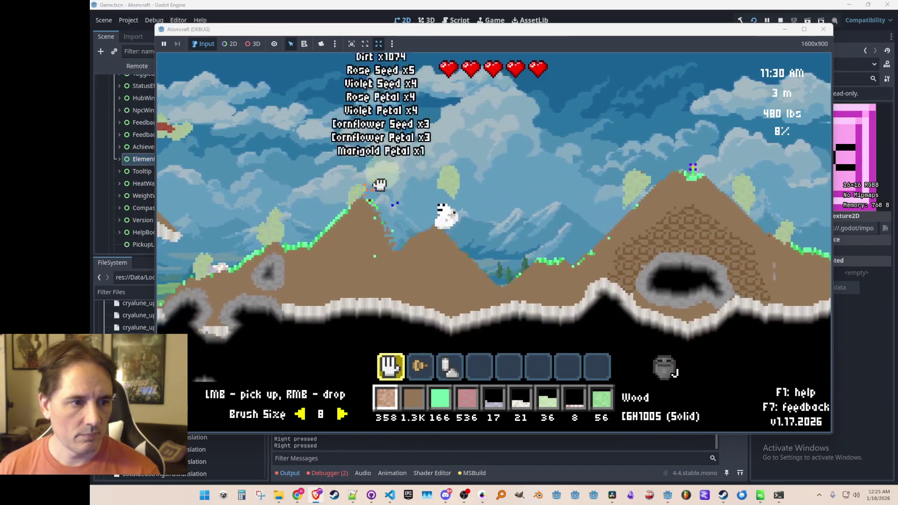
Drill through dirt and limestone up onto the hilltop, then buy the Hammer
key(2)
key(a)
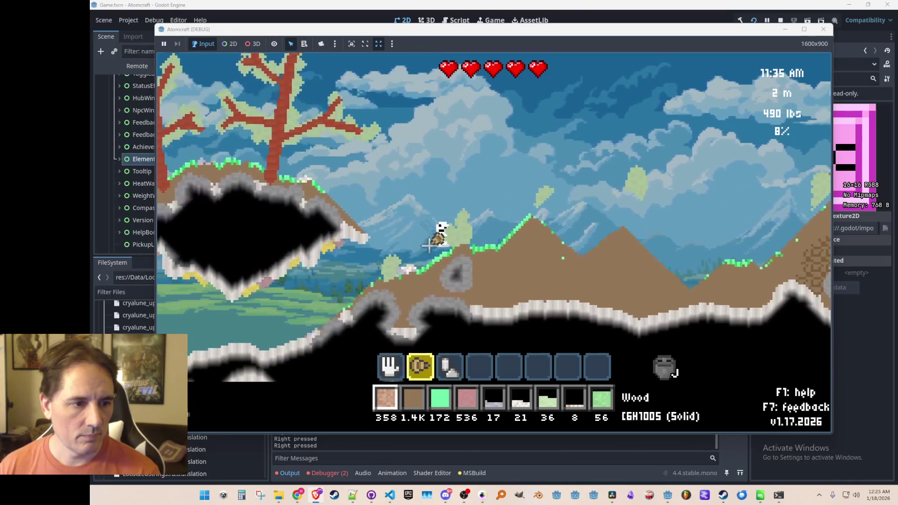
mouse_move(429, 272)
mouse_down()
mouse_move(393, 243)
mouse_move(407, 243)
mouse_move(377, 237)
mouse_up()
key(a)
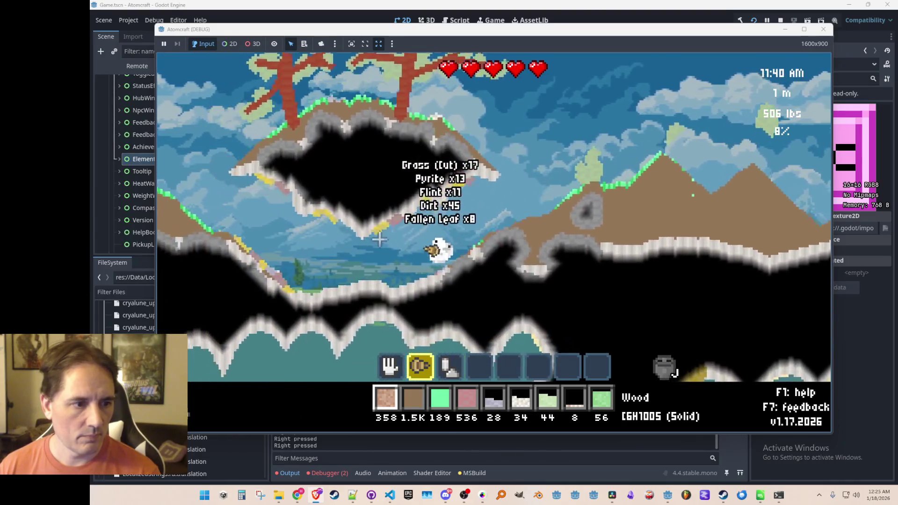
key(c)
key(c)
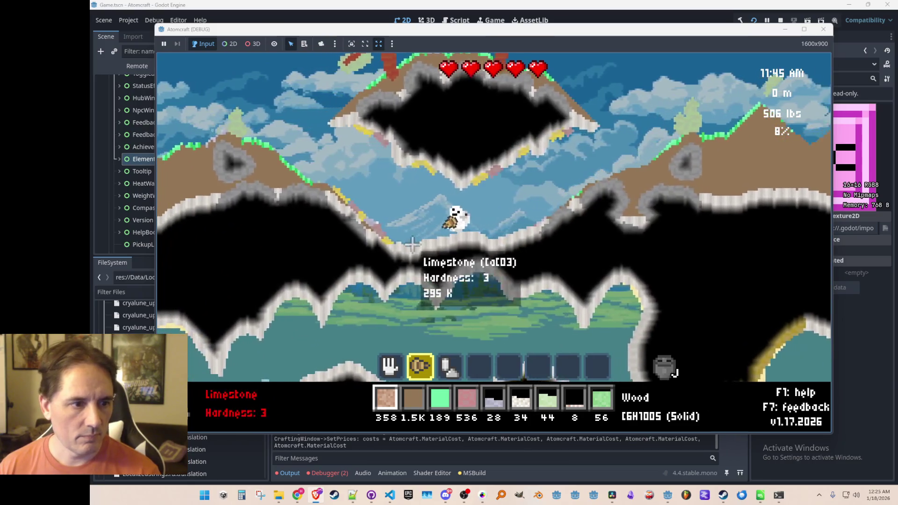
mouse_move(388, 237)
mouse_down()
mouse_move(395, 206)
mouse_move(395, 215)
mouse_move(424, 186)
mouse_up()
key(a)
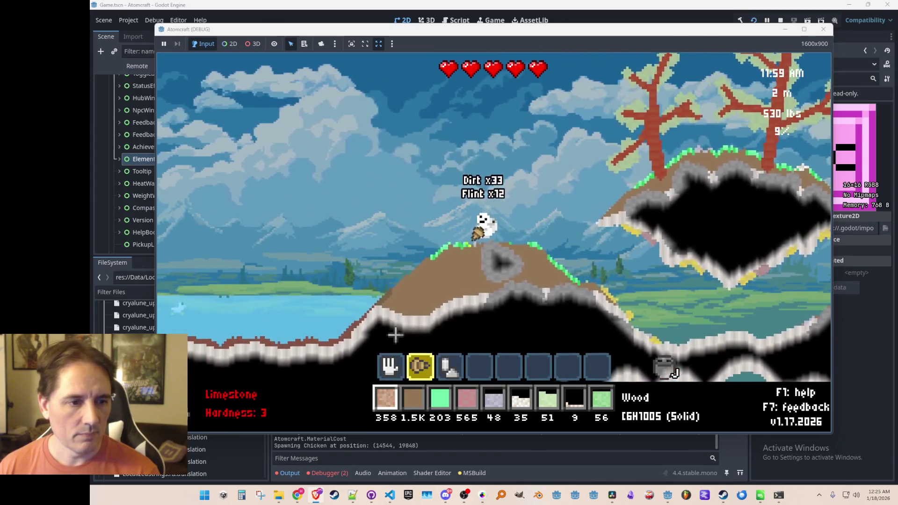
key(e)
click(510, 206)
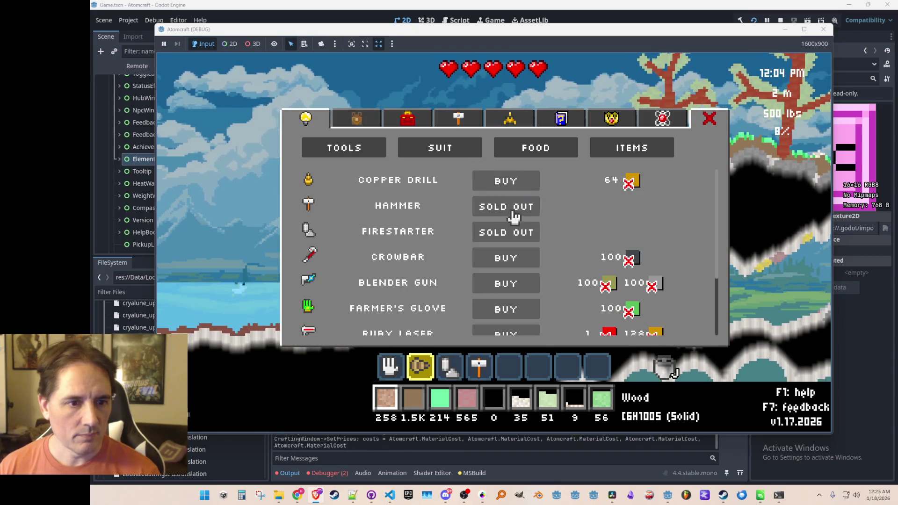
Collect only Wet Clay from the lake bed by hand
key(Escape)
mouse_move(423, 247)
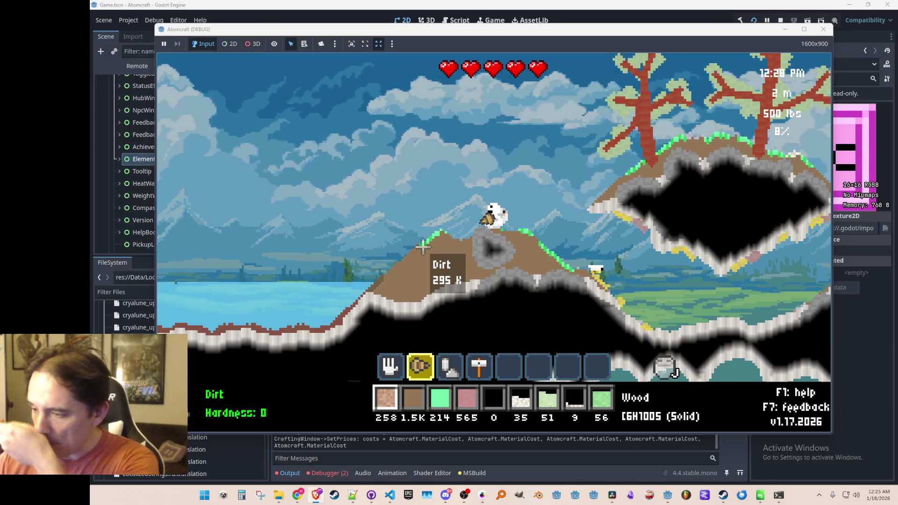
key(a)
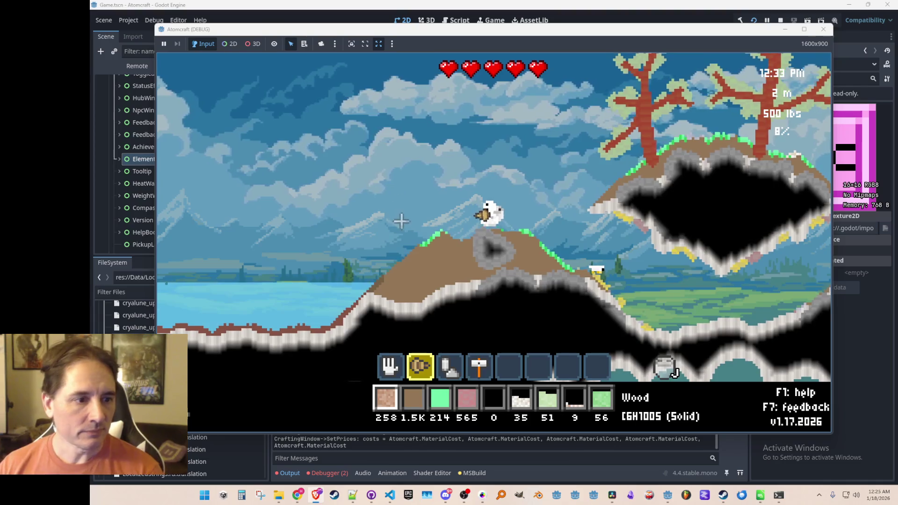
key(1)
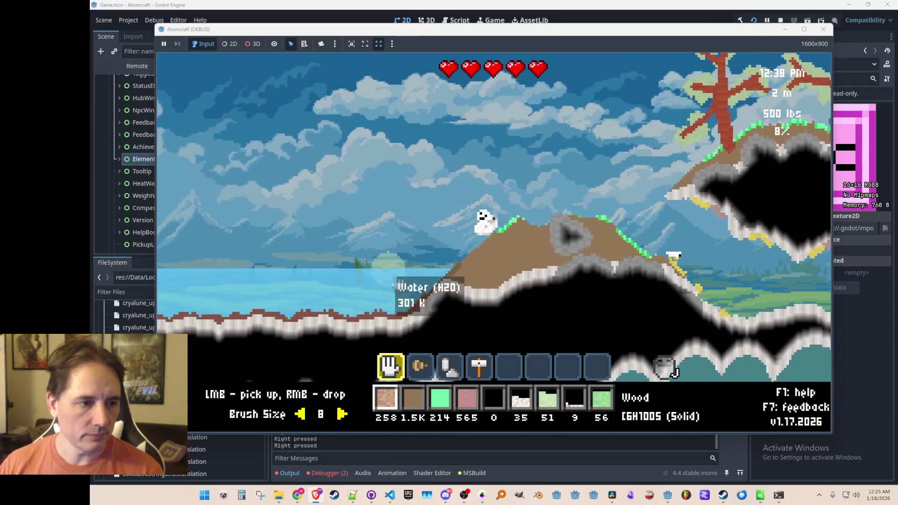
right_click(398, 297)
mouse_move(421, 315)
mouse_down()
mouse_move(407, 302)
mouse_move(388, 308)
mouse_move(268, 284)
mouse_move(241, 262)
mouse_move(246, 227)
mouse_up()
Pick up Pyrite from the slope and pour all the Wood onto the mountainside
key(a)
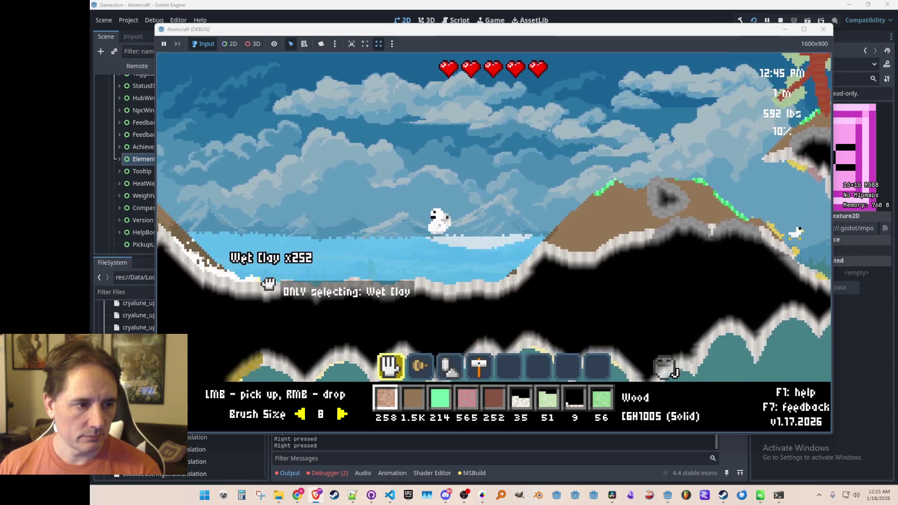
key(a)
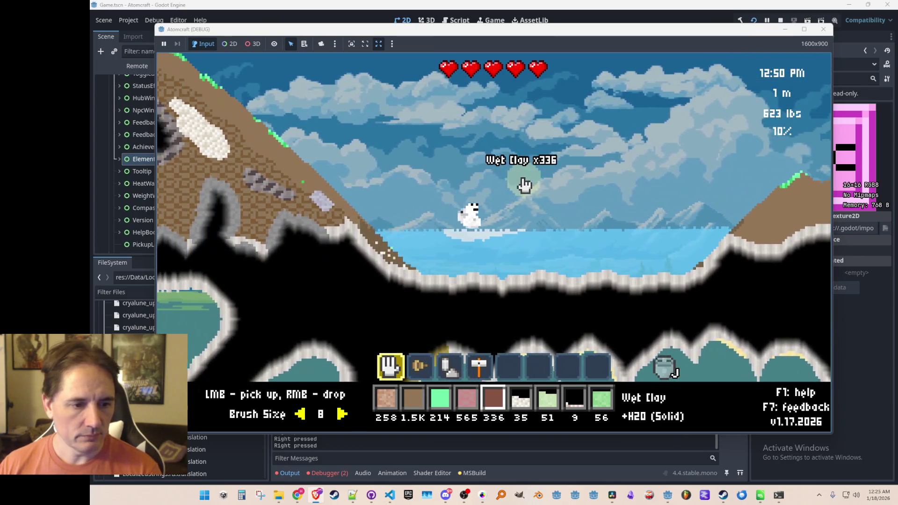
key(d)
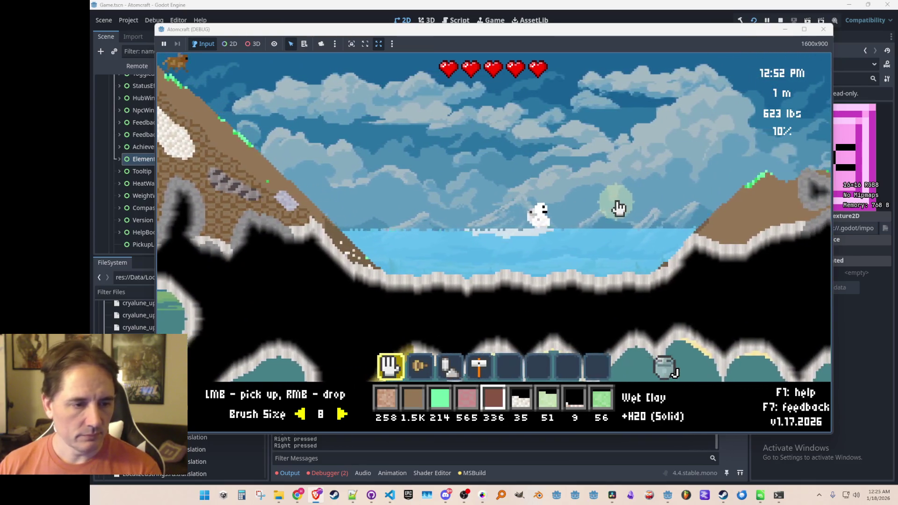
key(a)
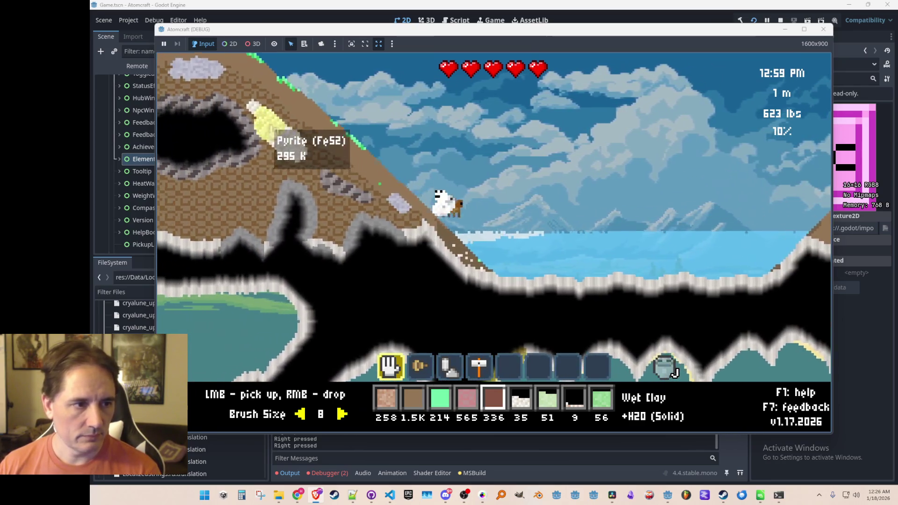
click(273, 134)
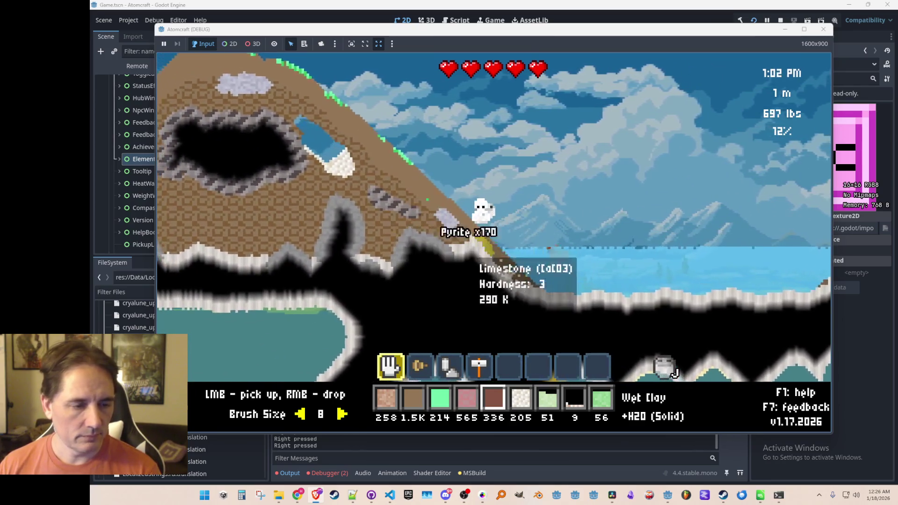
key(2)
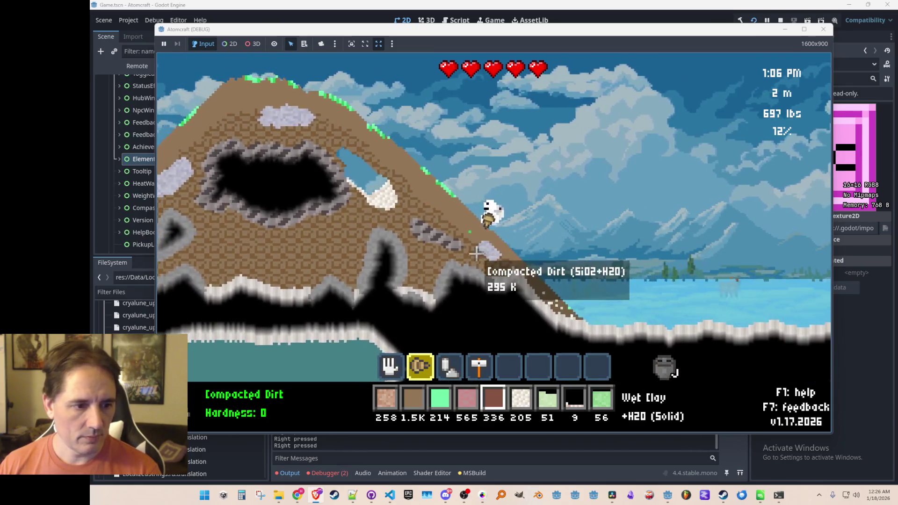
key(a)
scroll(505, 271, up, 4)
key(a)
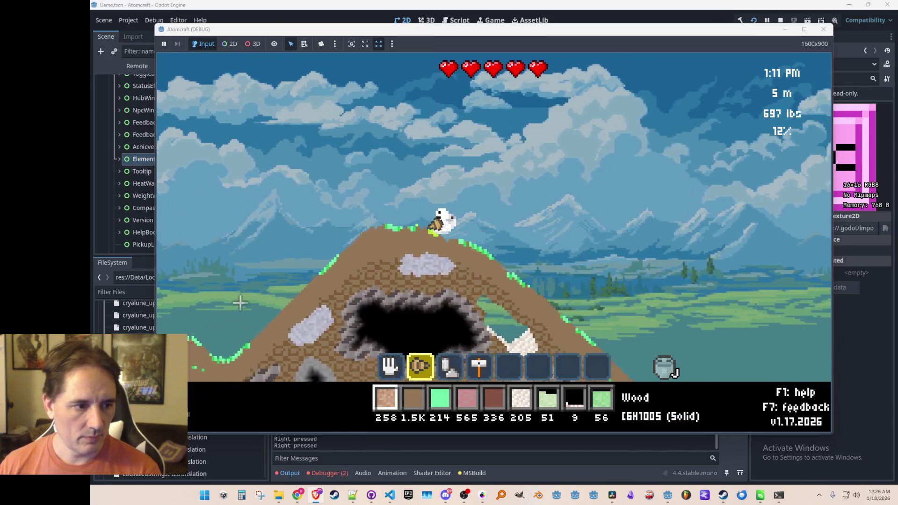
click(329, 229)
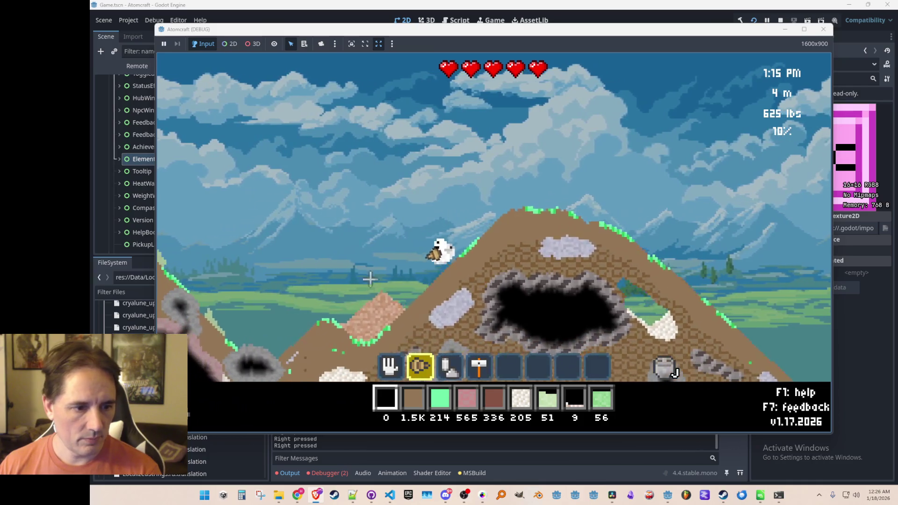
Set the wood pile on fire and add Cuprite Powder to it
key(3)
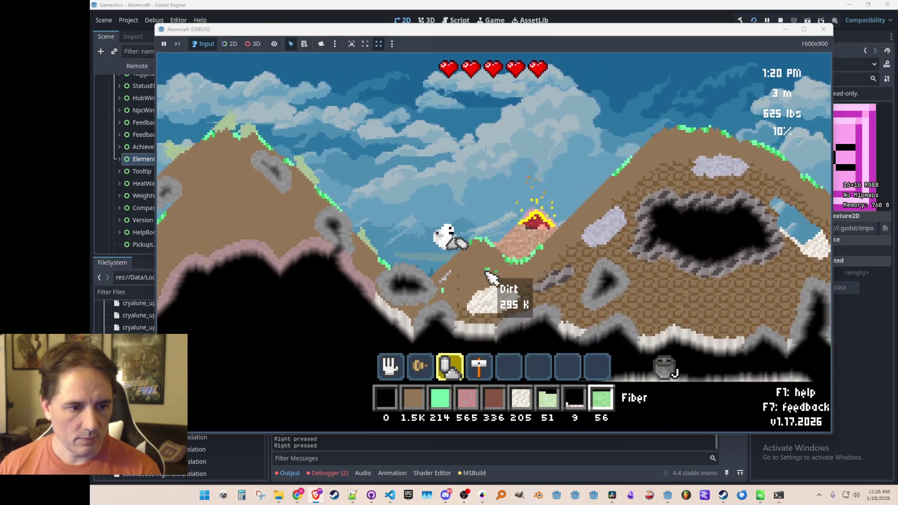
scroll(496, 281, down, 3)
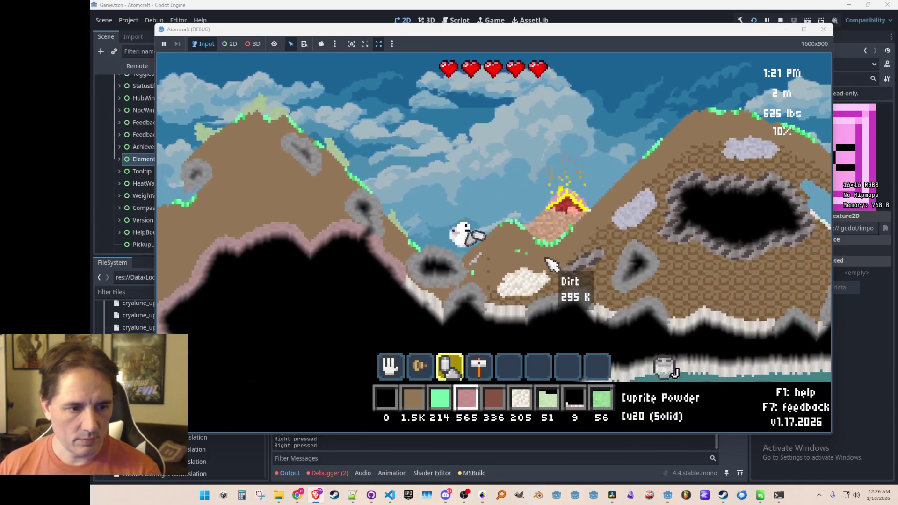
click(617, 138)
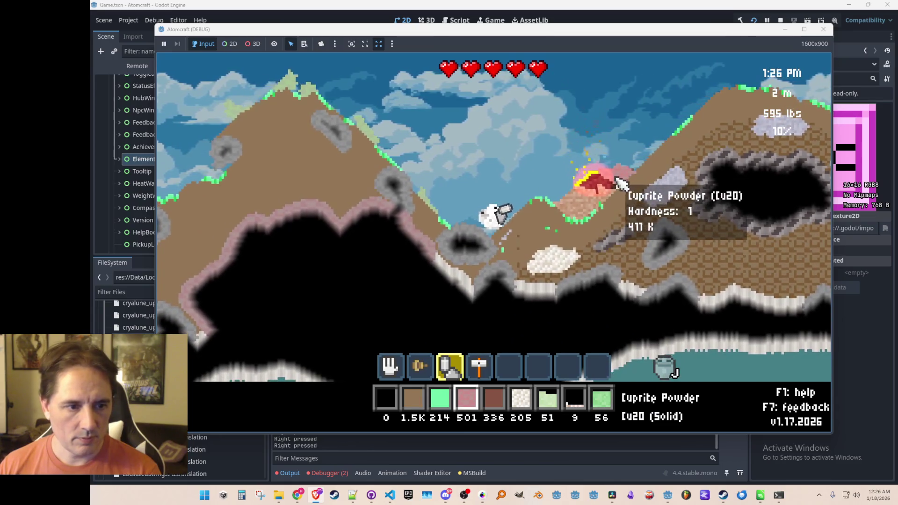
key(4)
key(1)
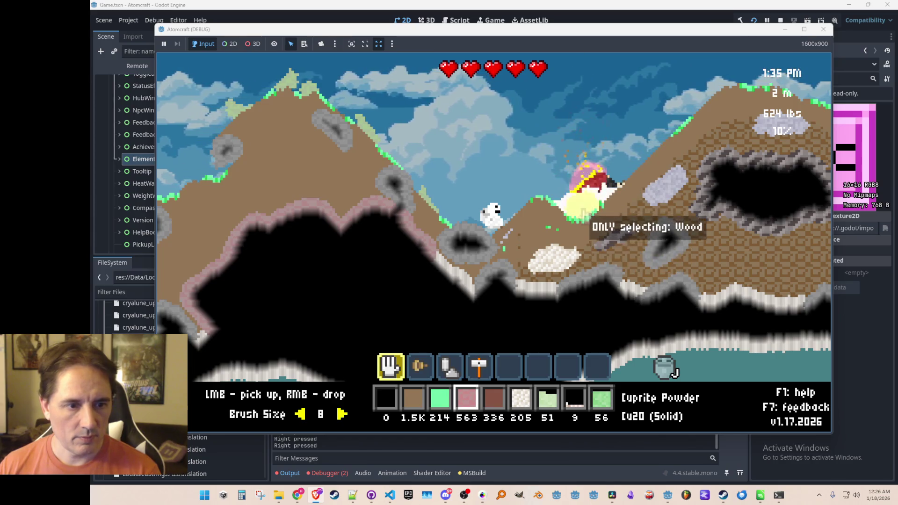
drag(584, 213, 586, 220)
right_click(595, 155)
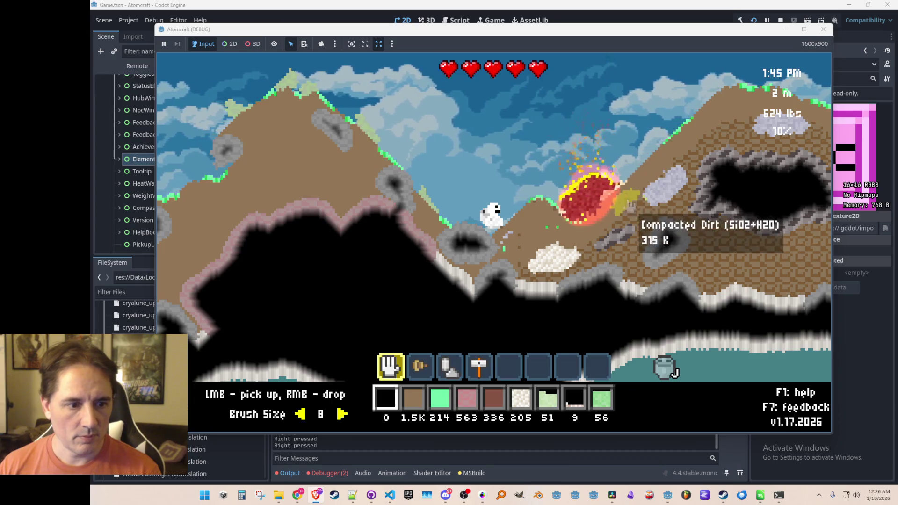
Smelt Cuprite Powder into Copper, collect it, and view the 1 / 118 periodic table
scroll(616, 173, down, 1)
mouse_move(431, 130)
mouse_down()
mouse_move(459, 101)
mouse_move(450, 85)
mouse_up()
right_click(468, 121)
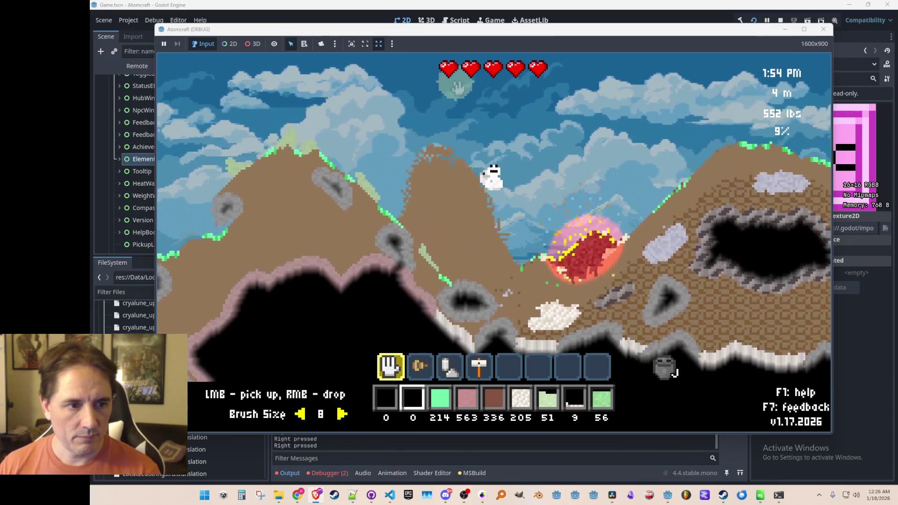
scroll(547, 156, down, 2)
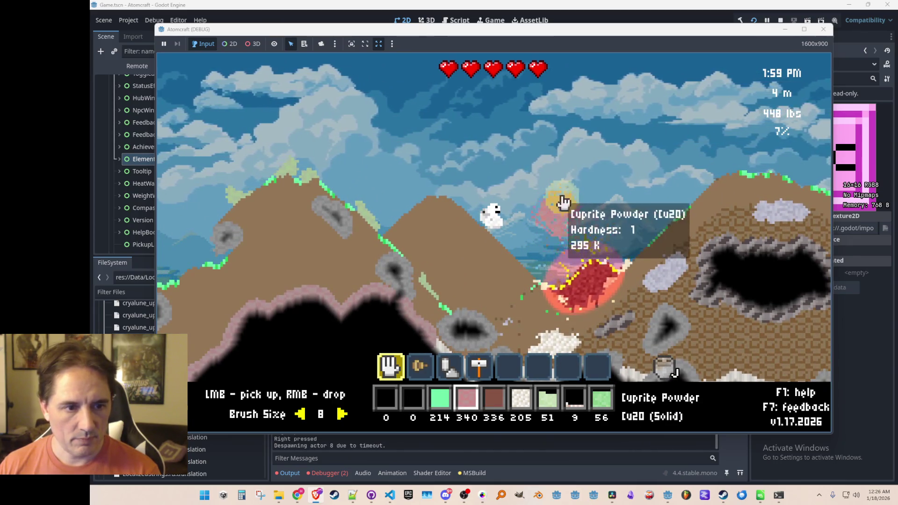
right_click(615, 257)
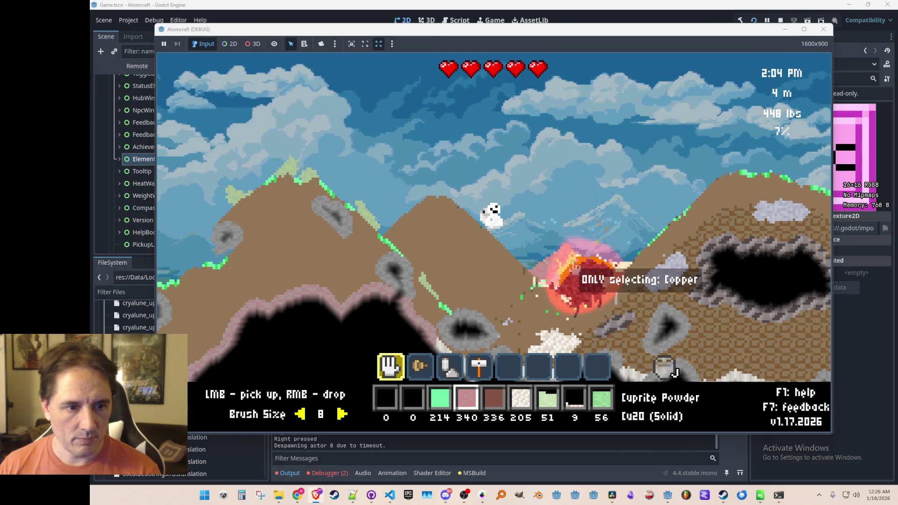
click(614, 263)
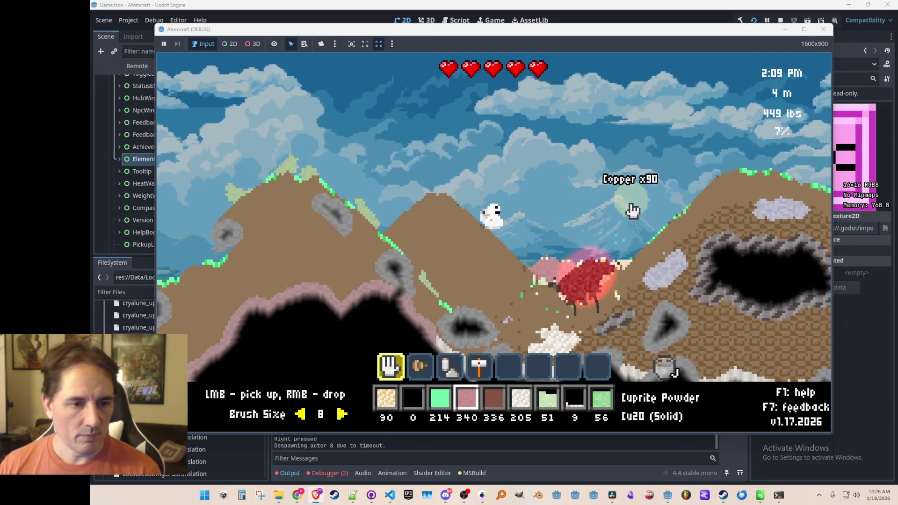
key(c)
click(655, 122)
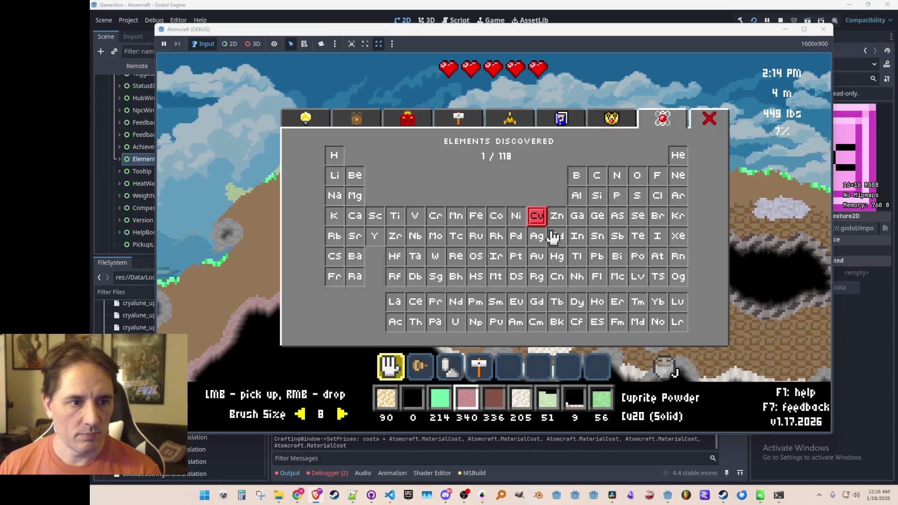
Stop the game run and view the Debugger's Errors list
click(781, 21)
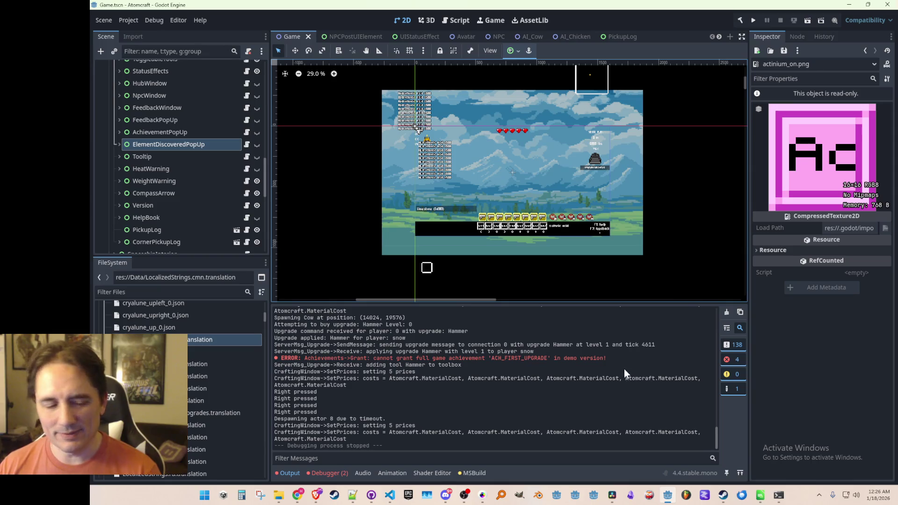
click(335, 473)
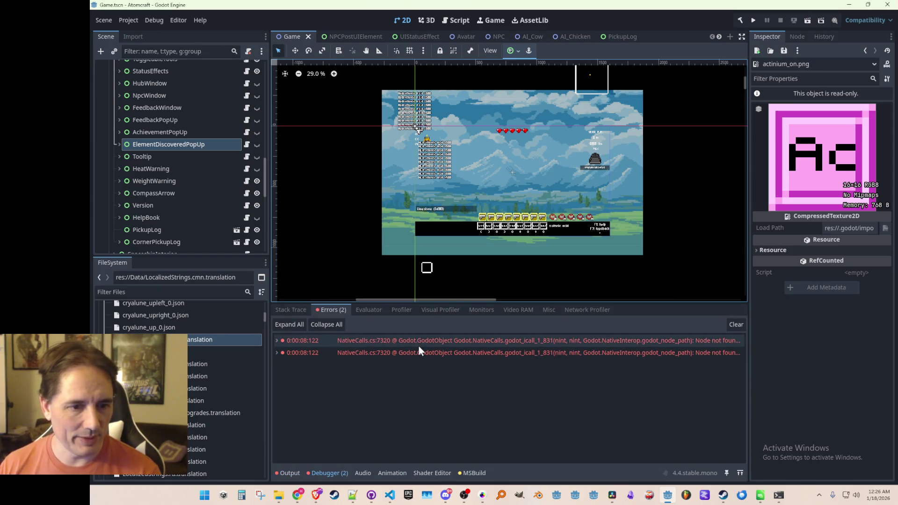
mouse_move(419, 347)
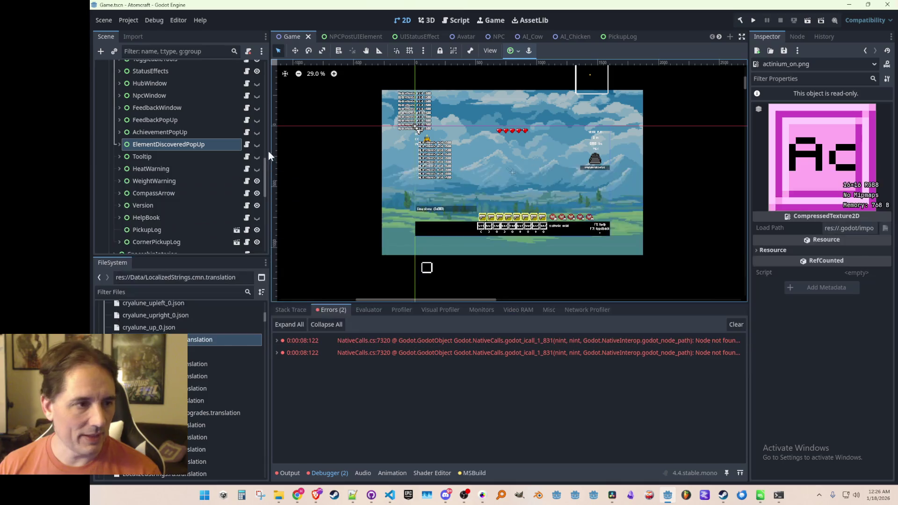
Rename ElementDiscoveredPopUp's TextureRect child to ElementIcon and save the scene
click(119, 145)
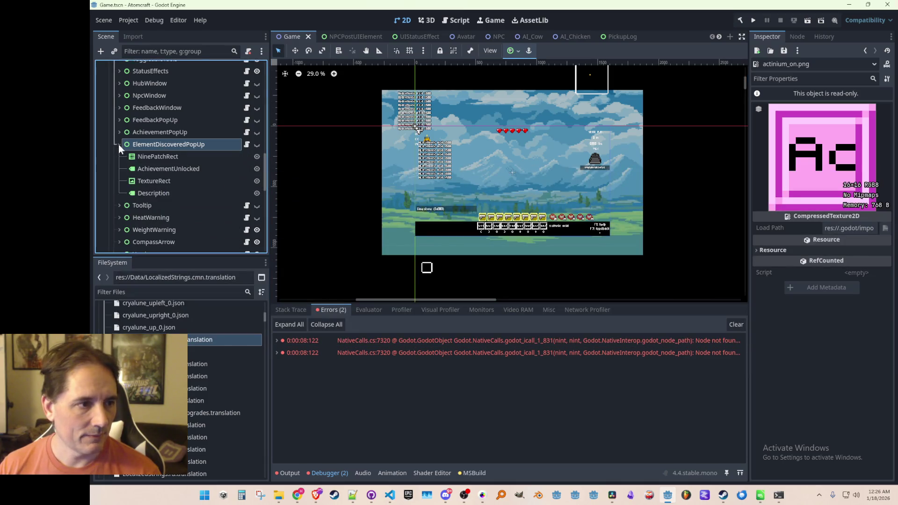
click(170, 182)
double_click(170, 184)
text(ElementIcon)
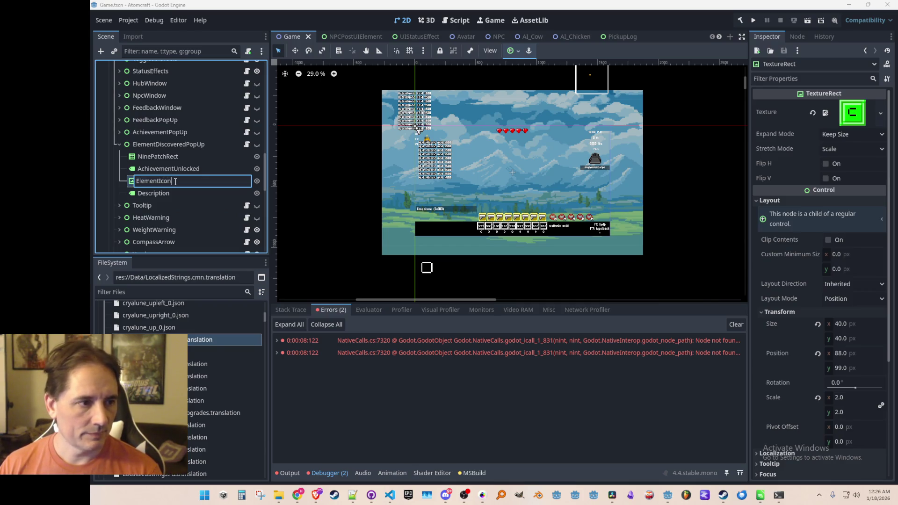
key(Return)
key(ctrl+s)
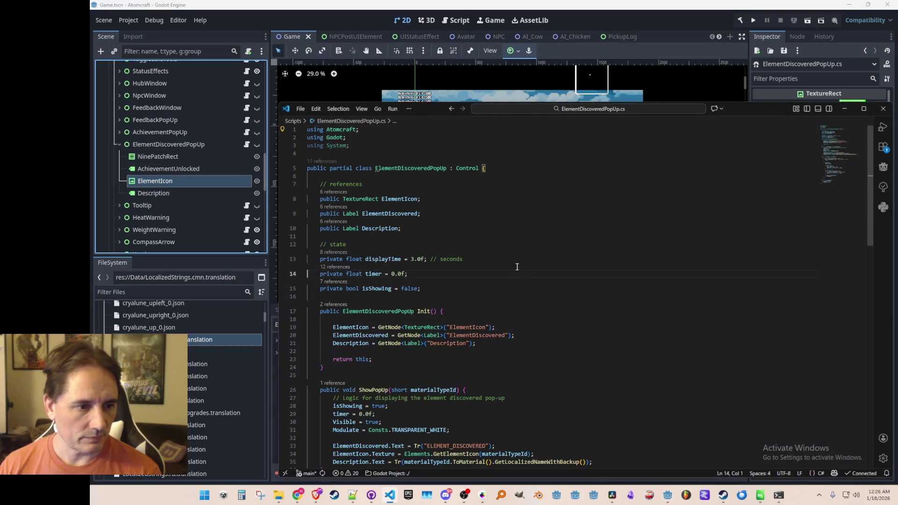
Follow AchievementPopUp's ShowPopUp reference to its call on line 128 of Achievements.cs
click(247, 132)
scroll(397, 291, down, 4)
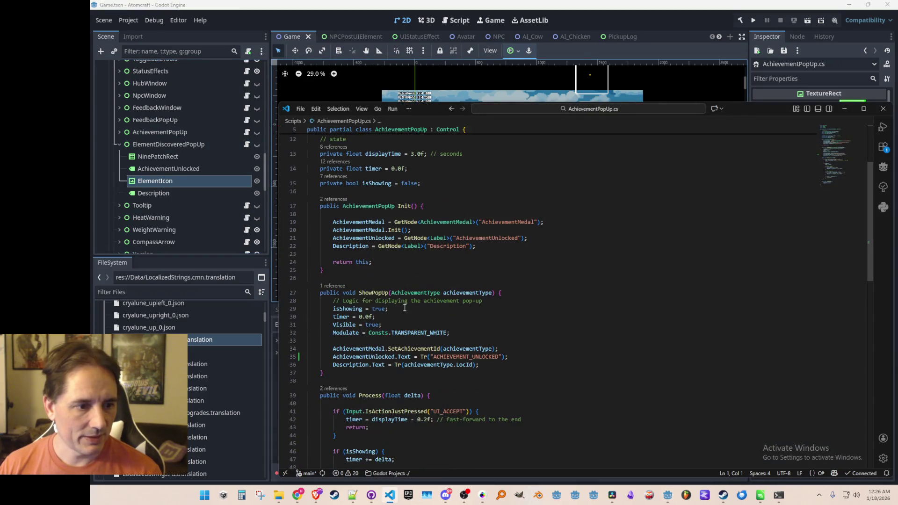
click(335, 287)
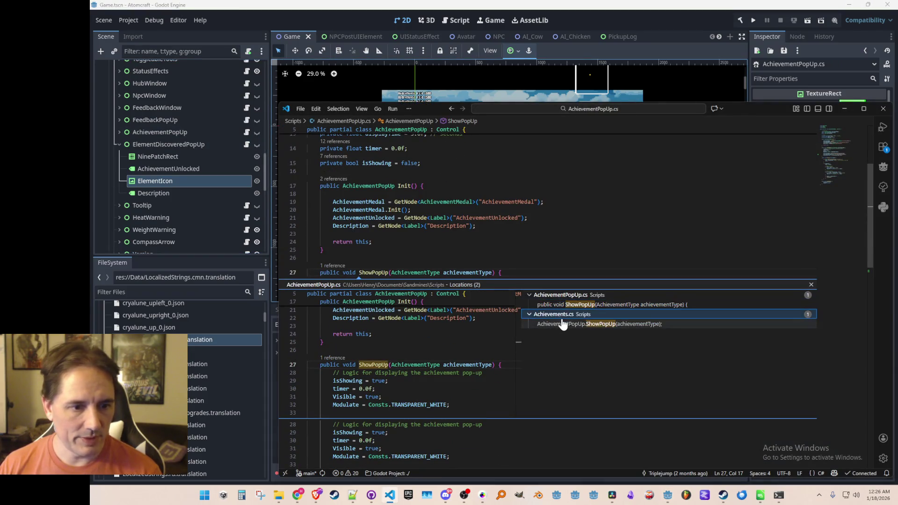
click(561, 326)
double_click(562, 325)
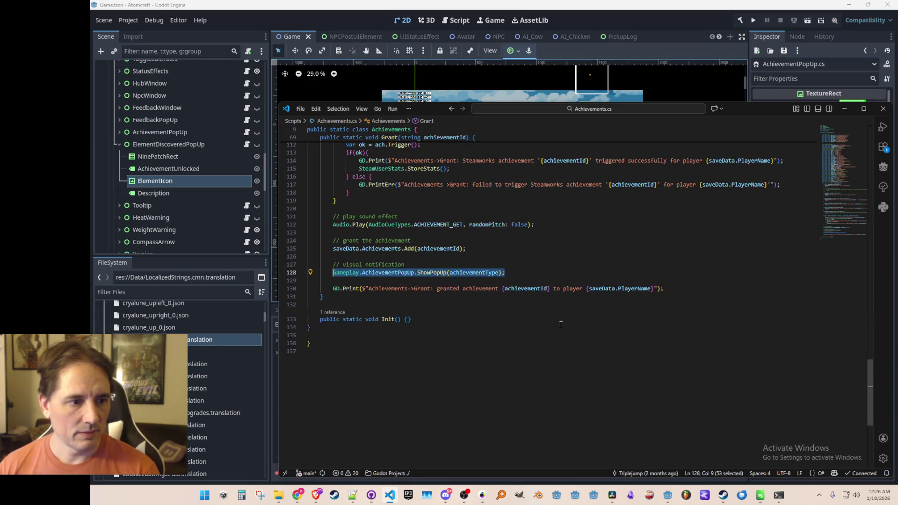
key(Up)
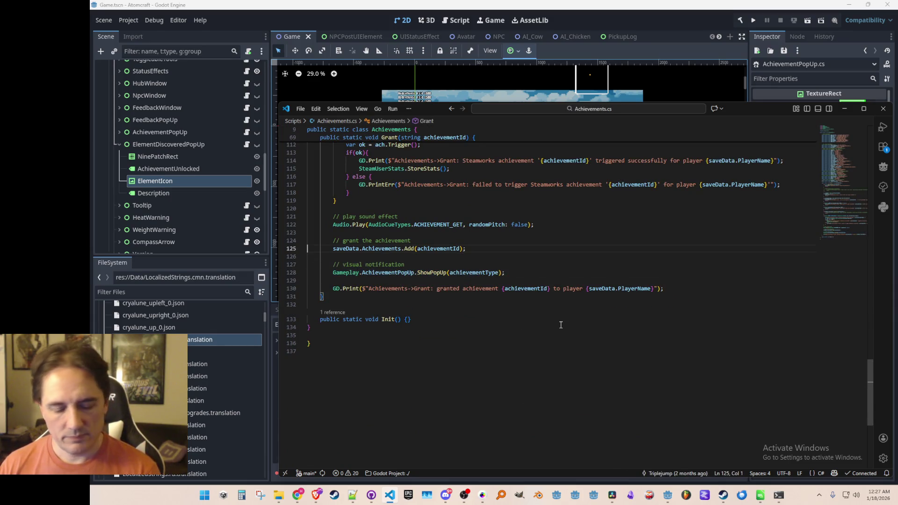
Search project files for 'Period' and open PeriodicTableWindow.cs
key(ctrl+p)
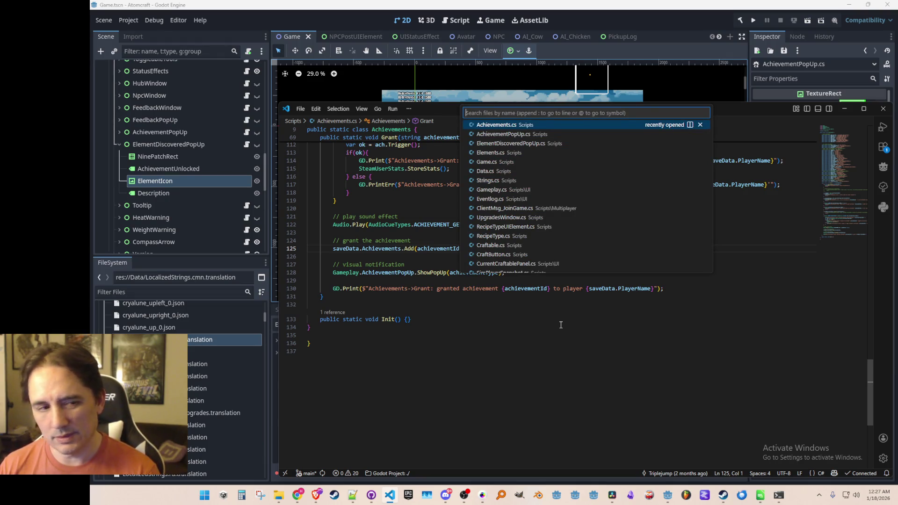
key(Escape)
key(ctrl+p)
text(Period)
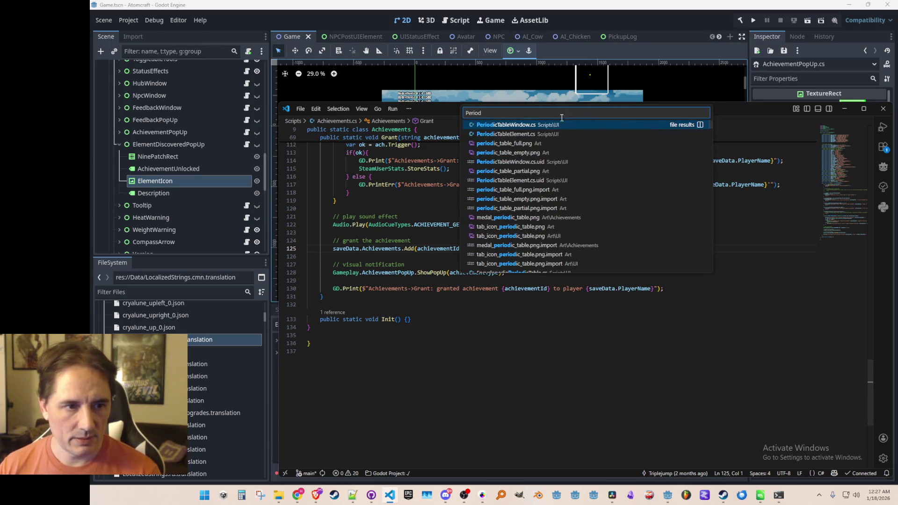
click(557, 125)
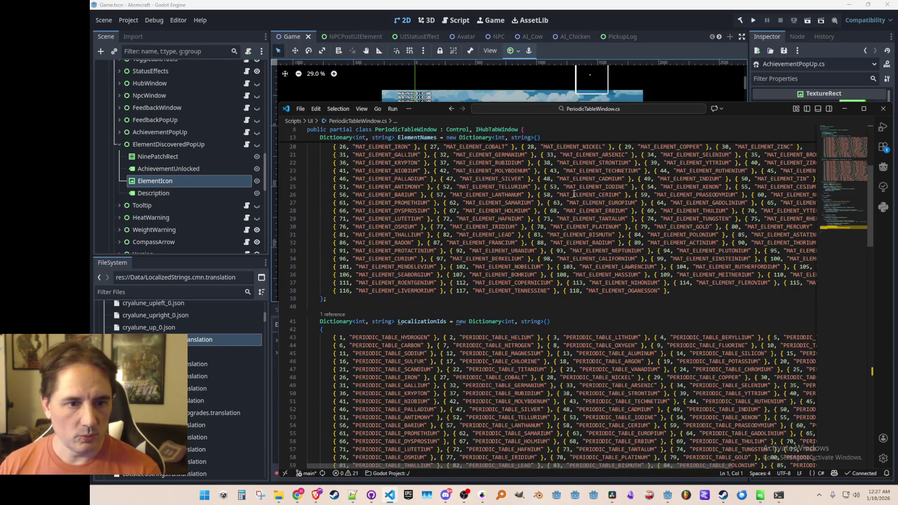
Inspect the IsDiscovered check on line 114 of PeriodicTableWindow.cs
scroll(574, 193, up, 5)
scroll(590, 252, down, 15)
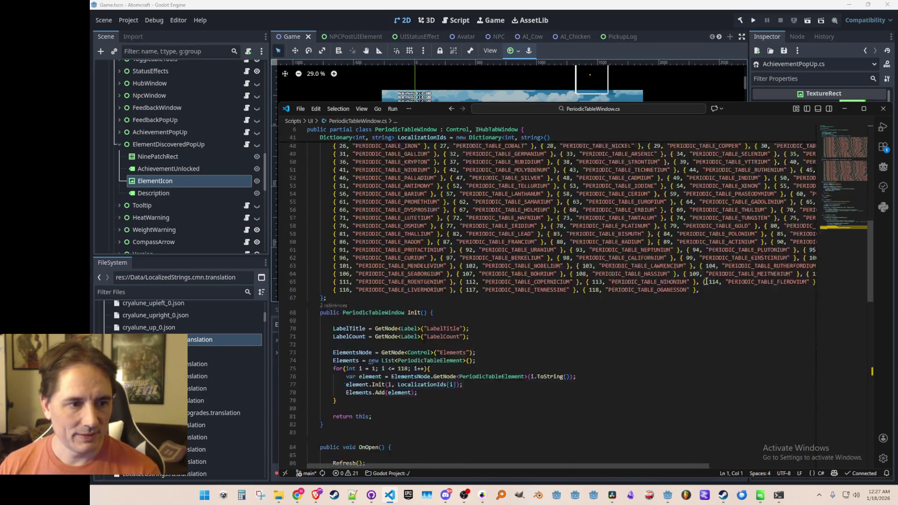
scroll(708, 280, down, 12)
scroll(709, 279, down, 5)
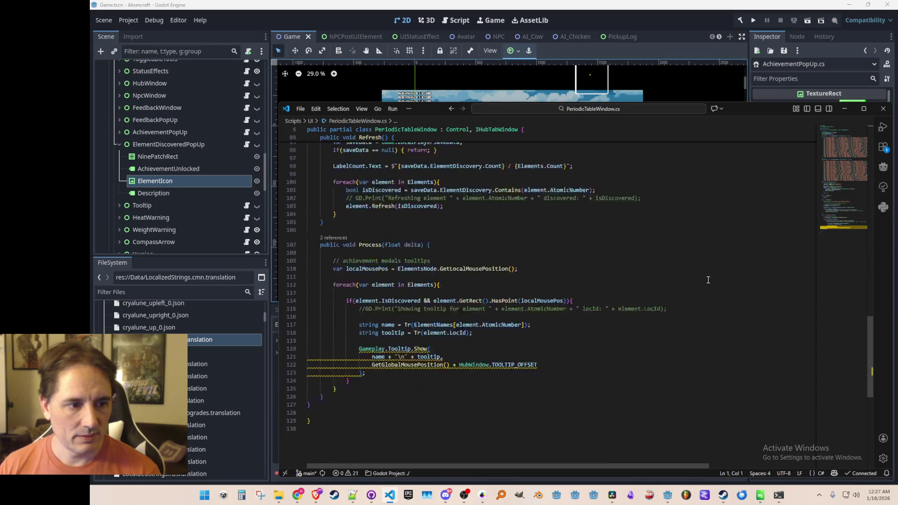
scroll(707, 280, up, 2)
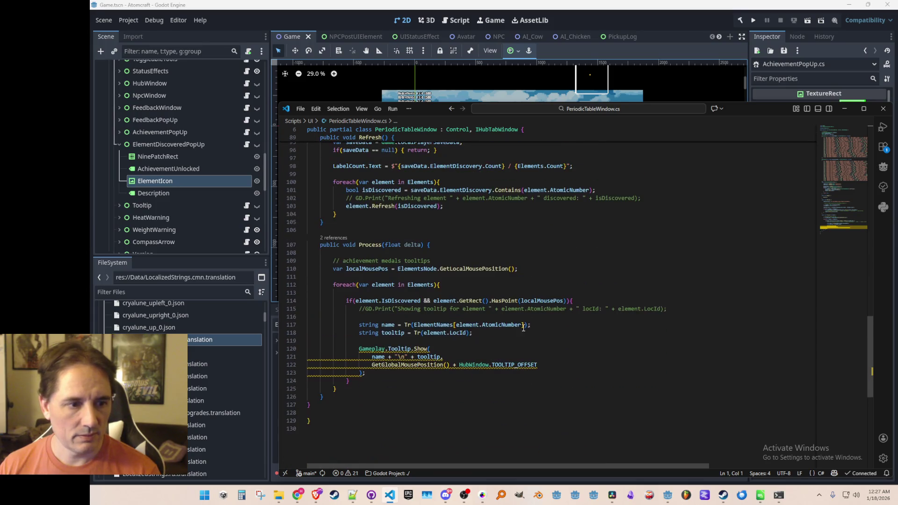
click(406, 301)
Go to the definition of element.Refresh in PeriodicTableElement.cs
scroll(427, 310, up, 6)
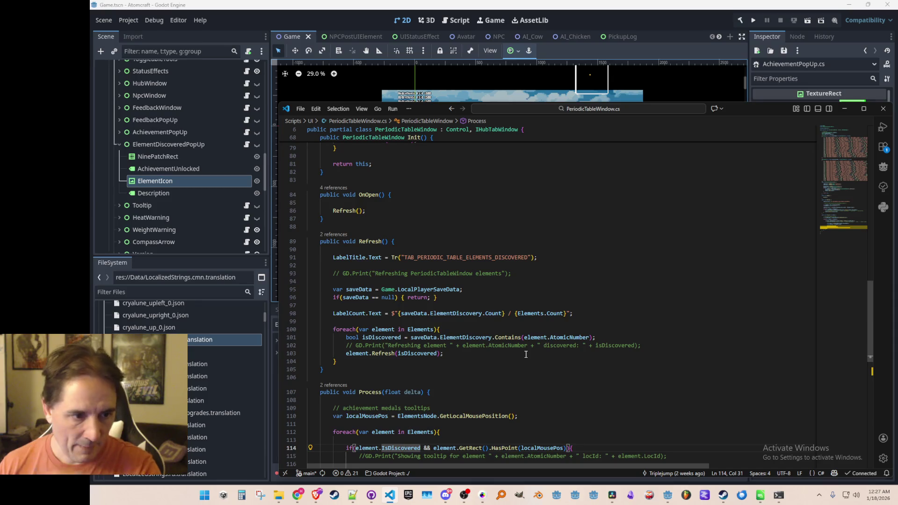
scroll(518, 345, down, 3)
scroll(434, 303, down, 3)
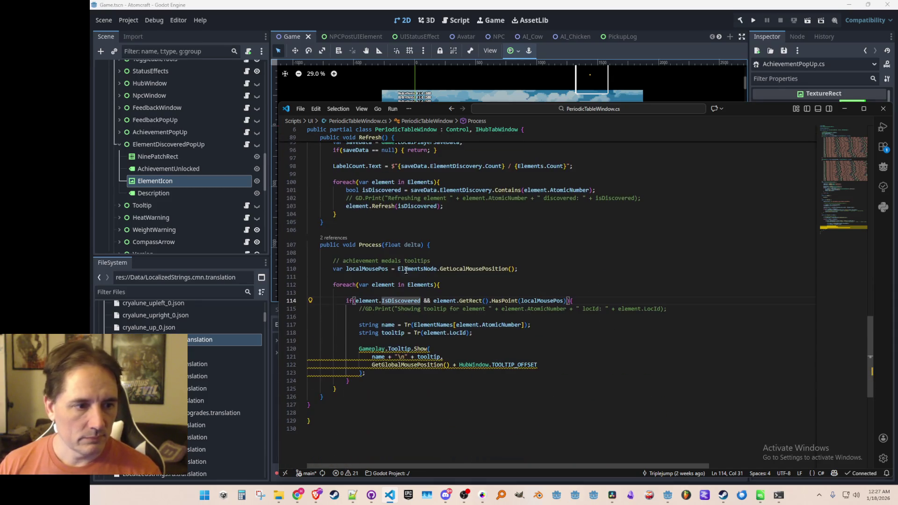
right_click(387, 208)
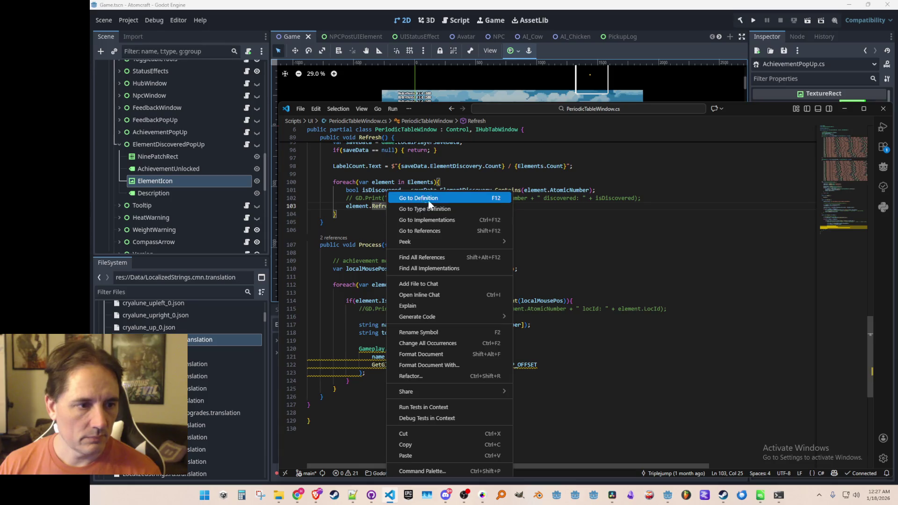
click(424, 200)
scroll(538, 294, down, 3)
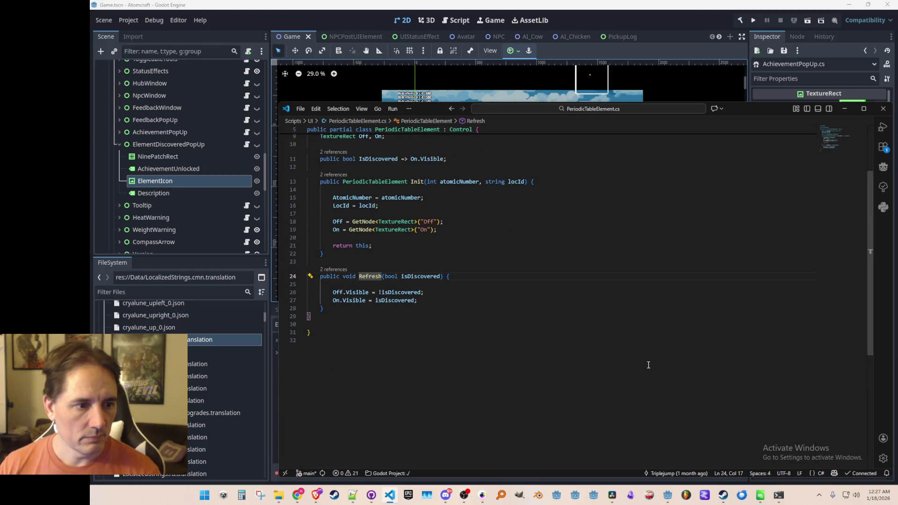
Paste the popup notification code into Refresh and comment it out
key(Return)
text(// visual notification         Gameplay.AchievementPopUp.ShowPopUp(achievementType);)
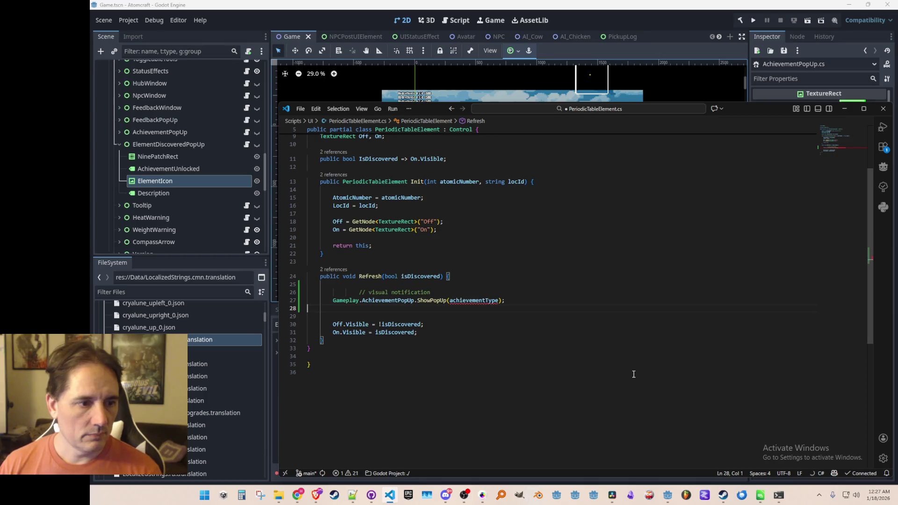
key(ctrl+z)
key(shift+Down)
key(shift+Down)
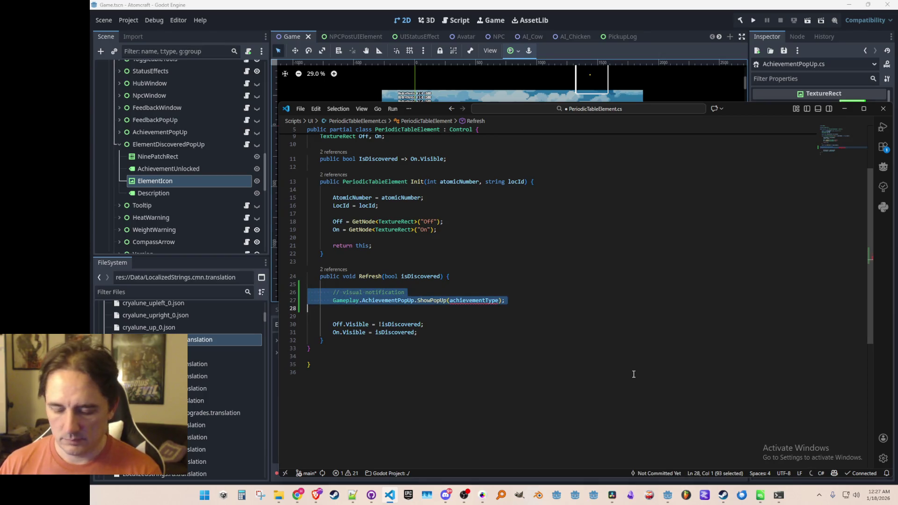
key(ctrl+slash)
Open PeriodicTableWindow.cs at the Refresh call from the Refresh references list
scroll(598, 401, up, 3)
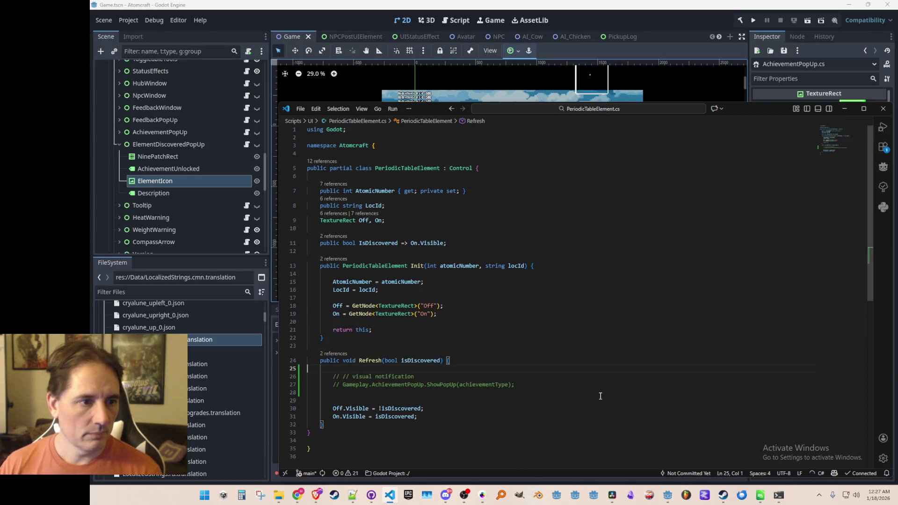
scroll(601, 390, down, 1)
scroll(550, 343, down, 1)
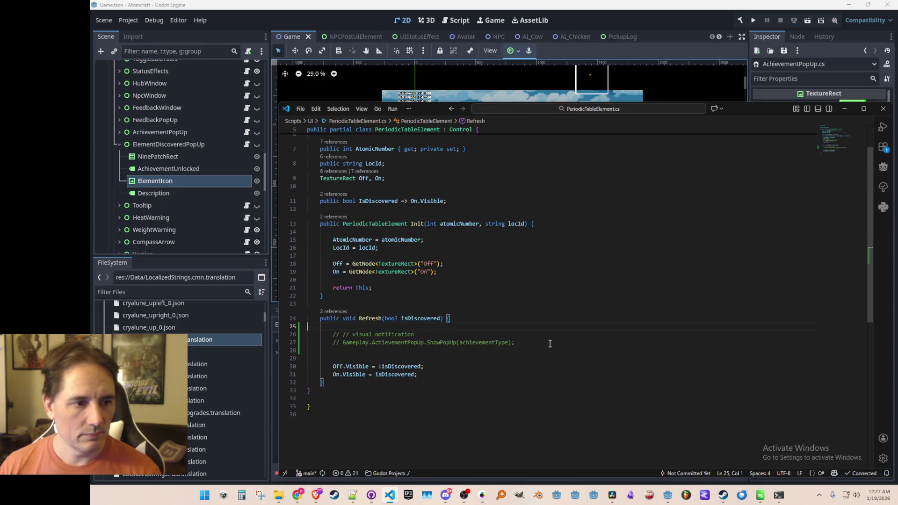
click(337, 312)
key(Escape)
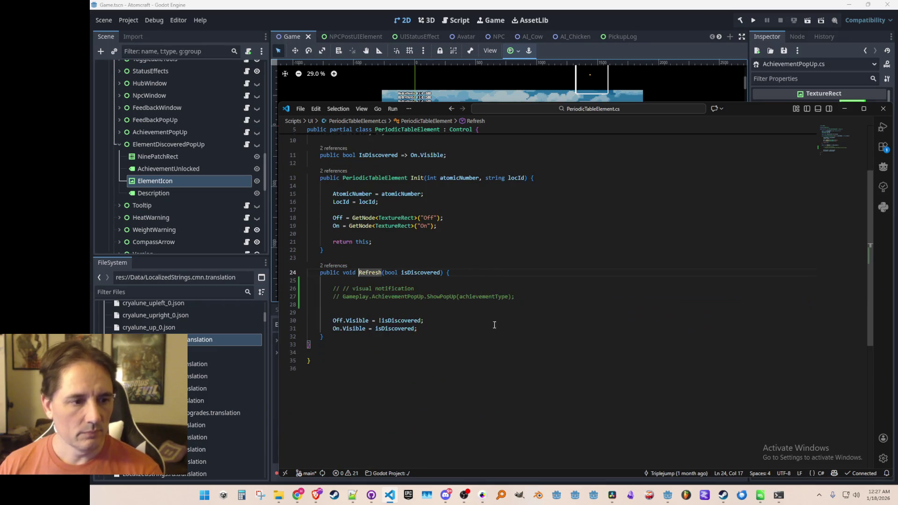
ctrl+click(368, 271)
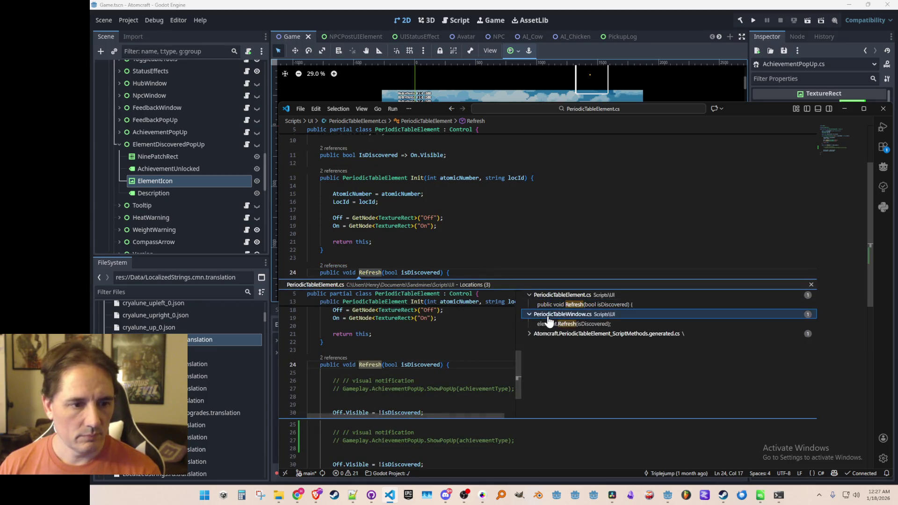
click(551, 324)
double_click(552, 325)
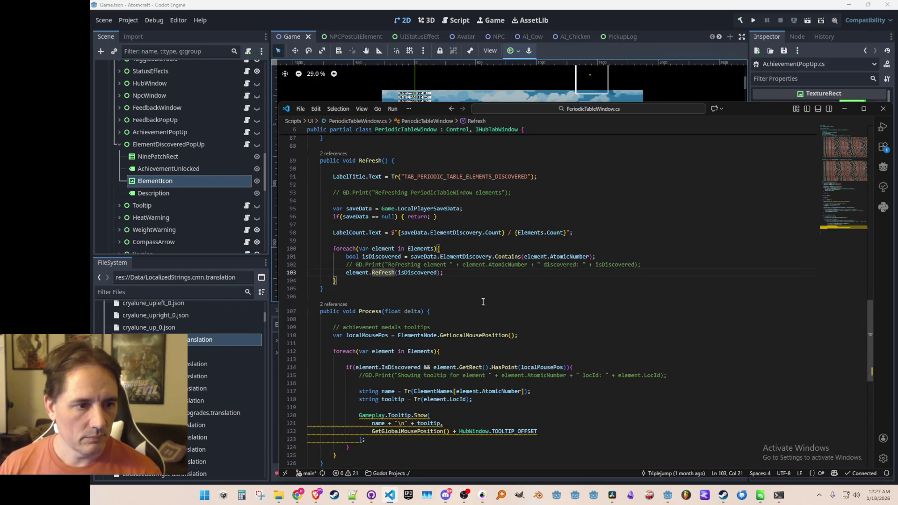
Go to the ElementDiscovery declaration in SaveData_Player.cs and list its 11 references
scroll(483, 301, up, 1)
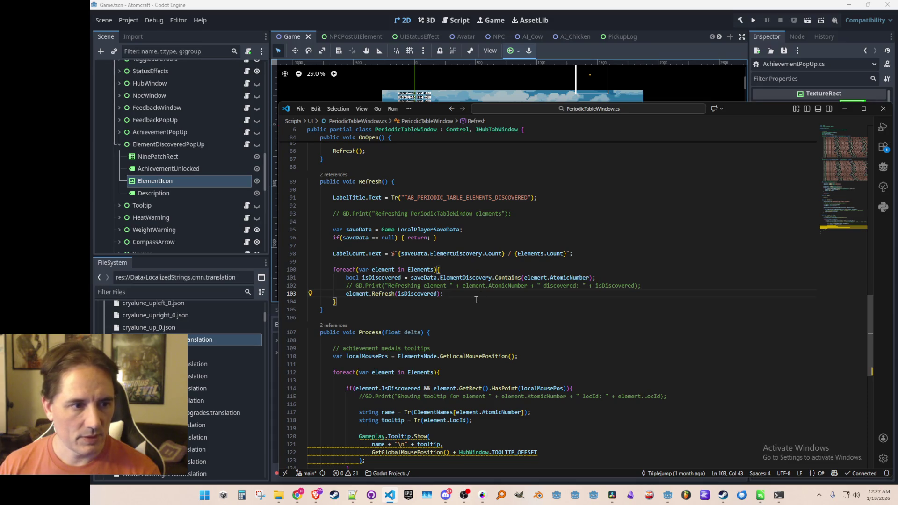
right_click(511, 278)
key(Escape)
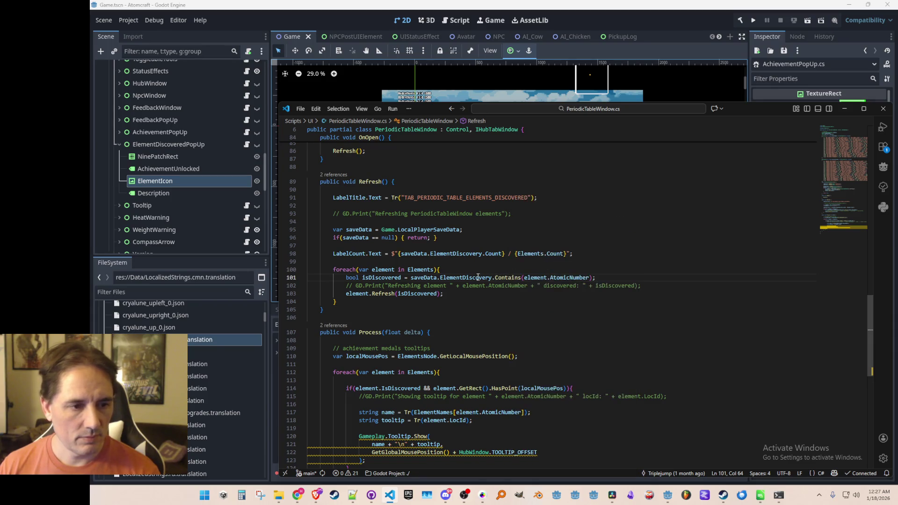
right_click(476, 278)
click(514, 142)
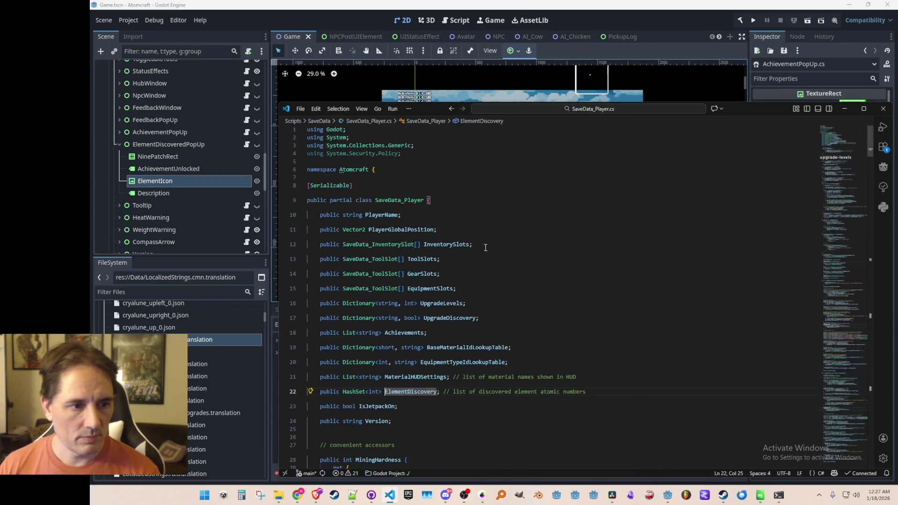
scroll(426, 296, down, 1)
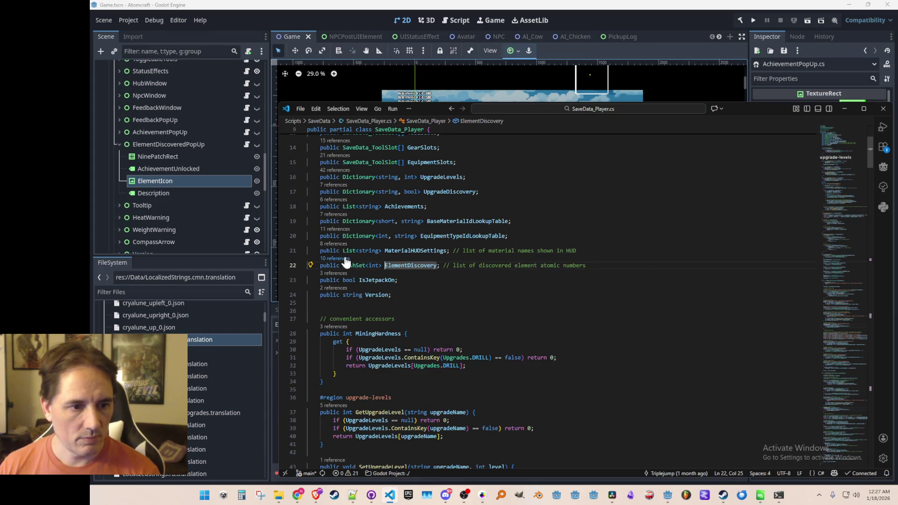
click(346, 259)
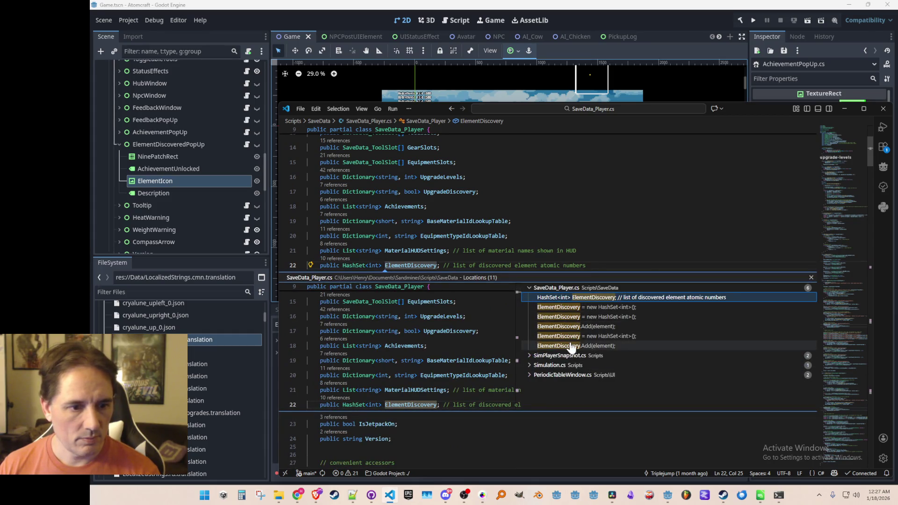
Preview the ElementDiscovery.Add references and open the one in the Update method
click(569, 327)
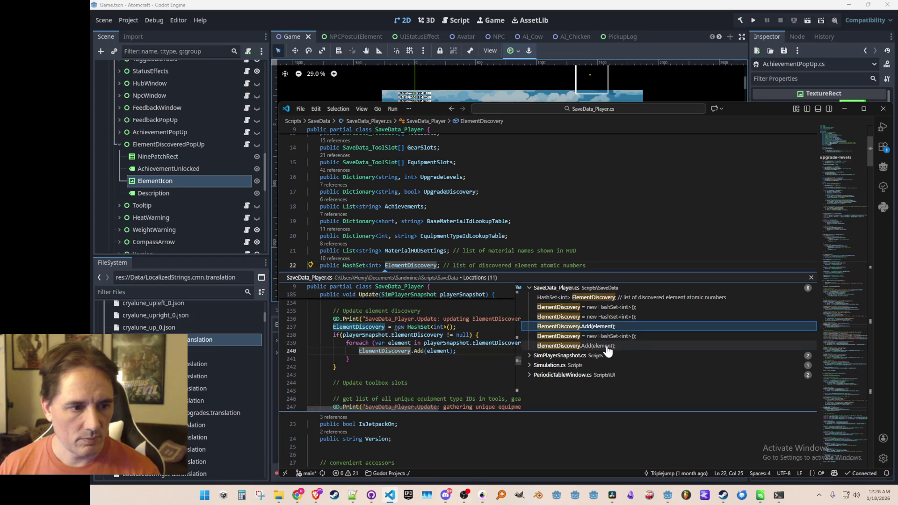
click(588, 347)
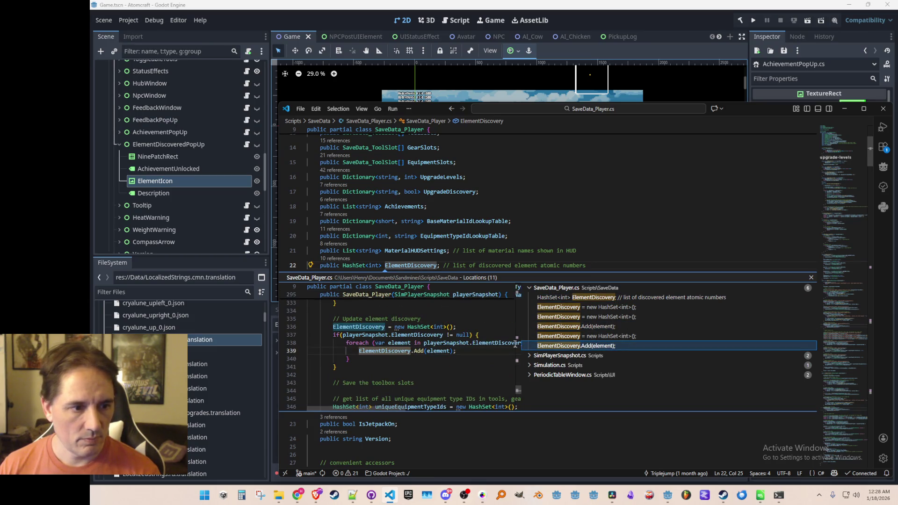
double_click(578, 327)
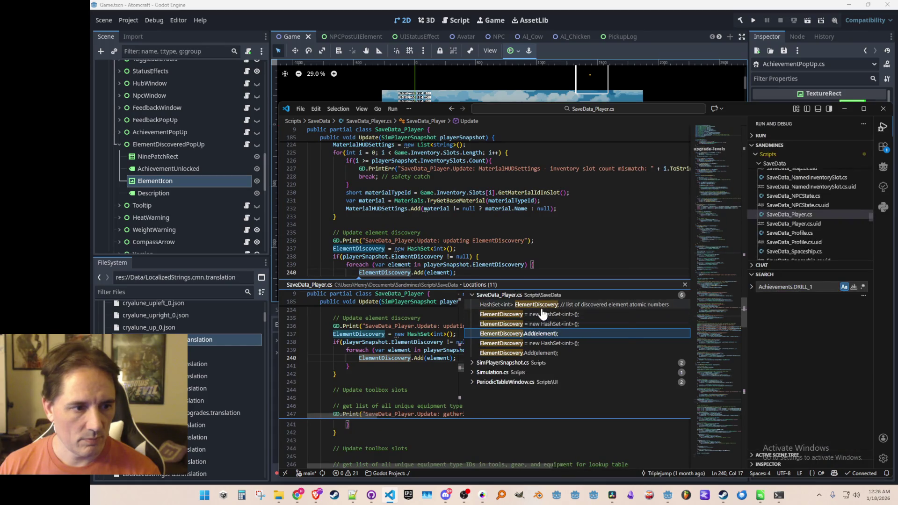
key(Escape)
scroll(598, 314, up, 10)
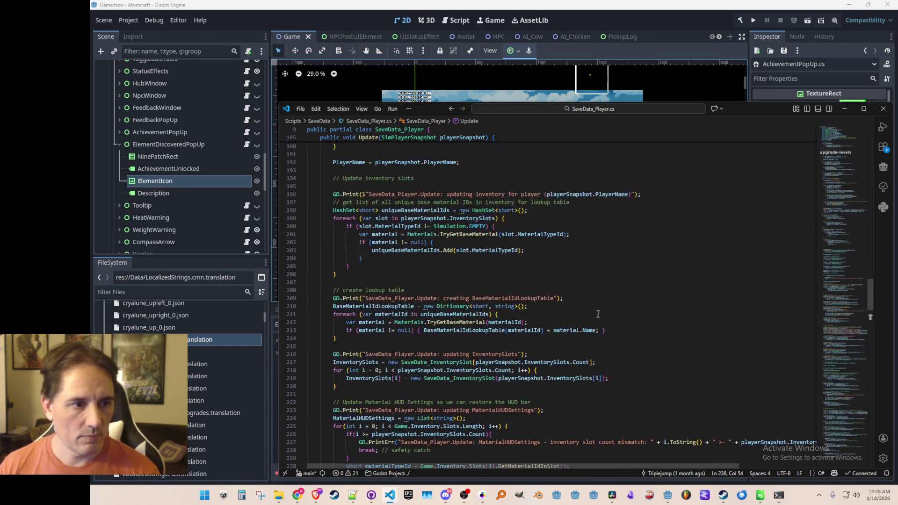
scroll(600, 314, down, 5)
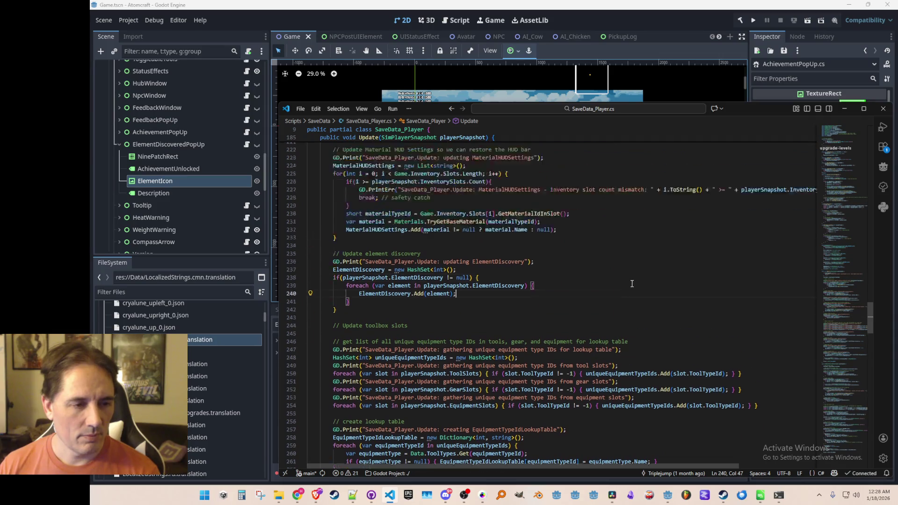
scroll(633, 285, up, 10)
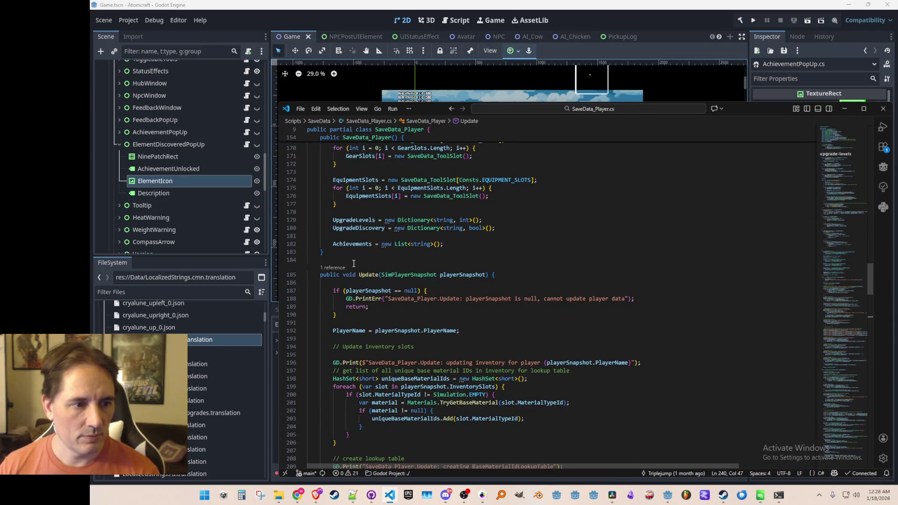
Open the Update caller in SaveData_World.cs at AddOrUpdatePlayer
click(339, 268)
click(577, 314)
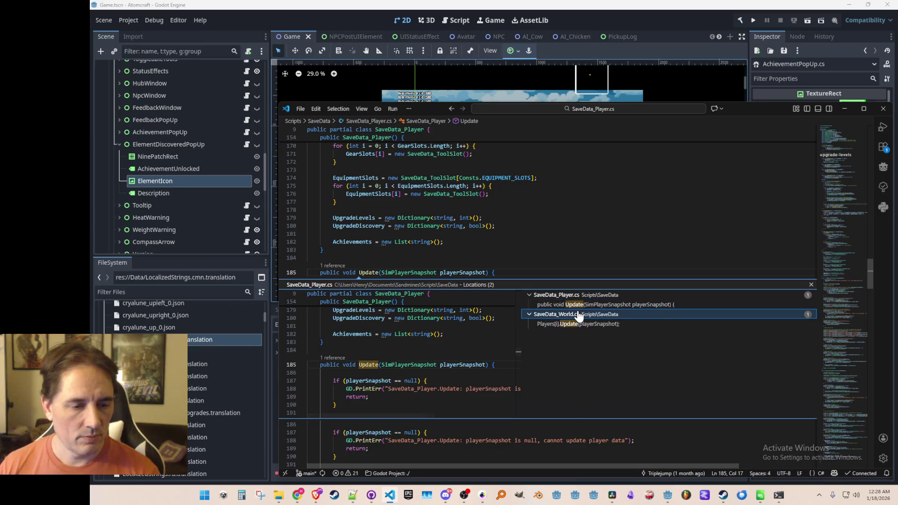
click(581, 324)
double_click(581, 325)
scroll(666, 283, up, 3)
click(666, 284)
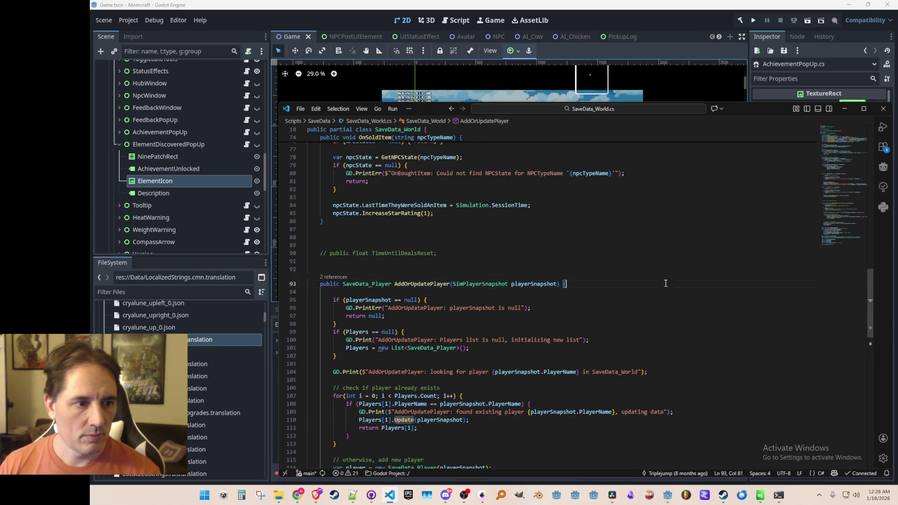
Navigate back to the periodic table code and list all ElementDiscovery references again
key(alt+Left)
key(alt+Left)
key(alt+Left)
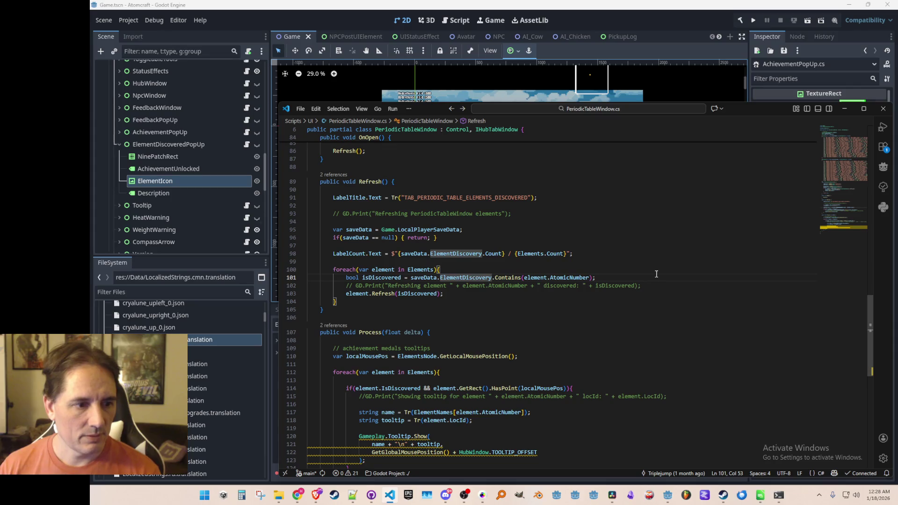
key(alt+Right)
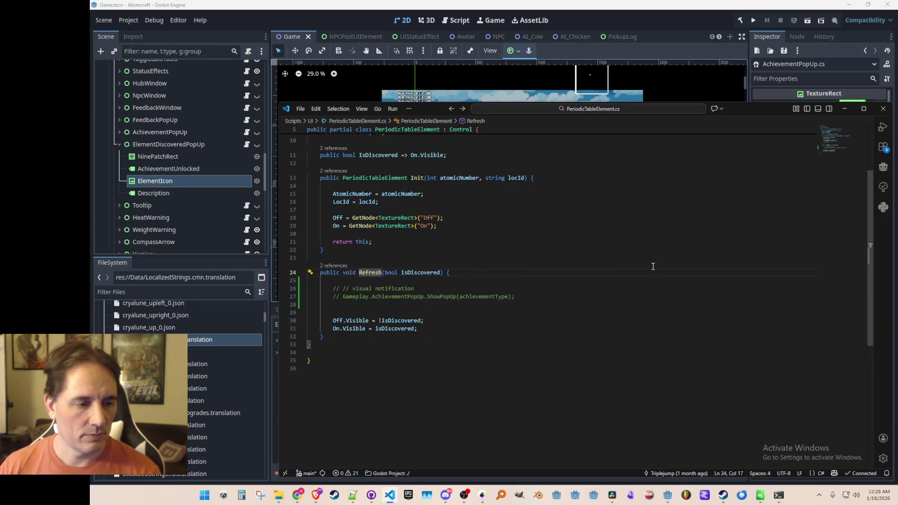
key(alt+Left)
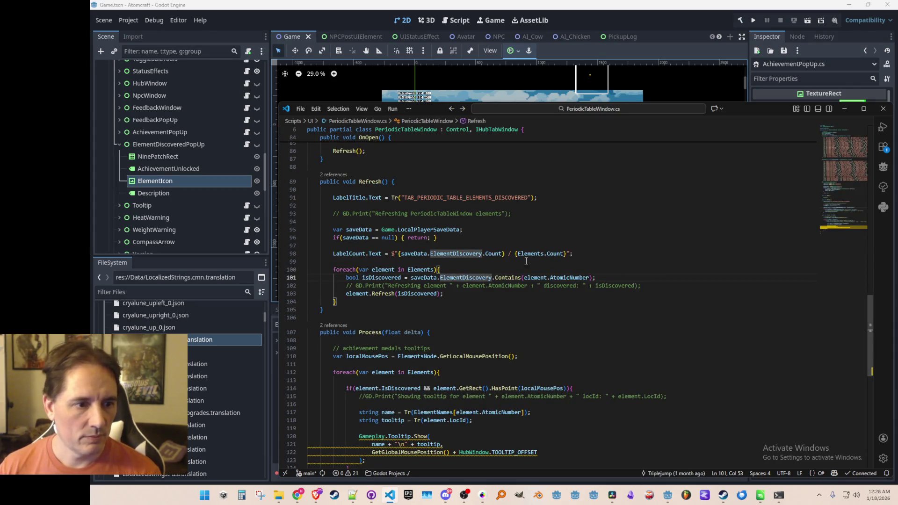
mouse_move(467, 254)
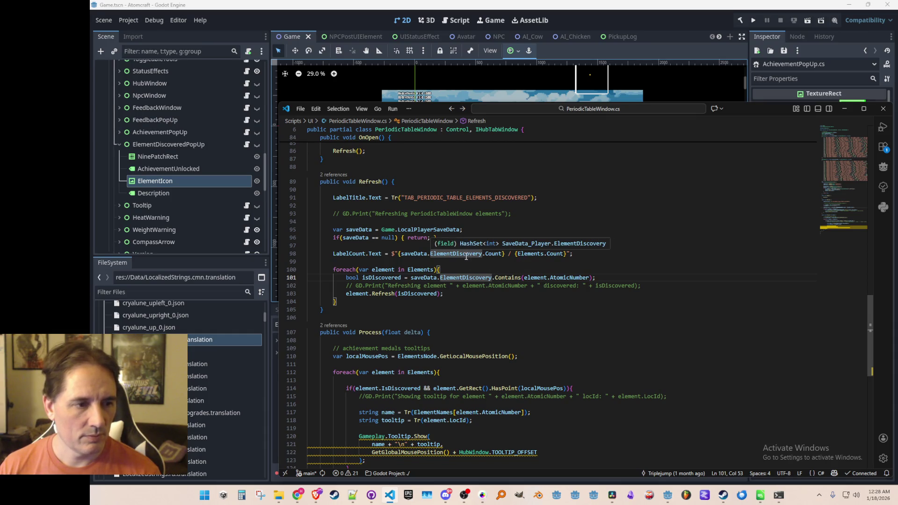
right_click(467, 257)
click(516, 207)
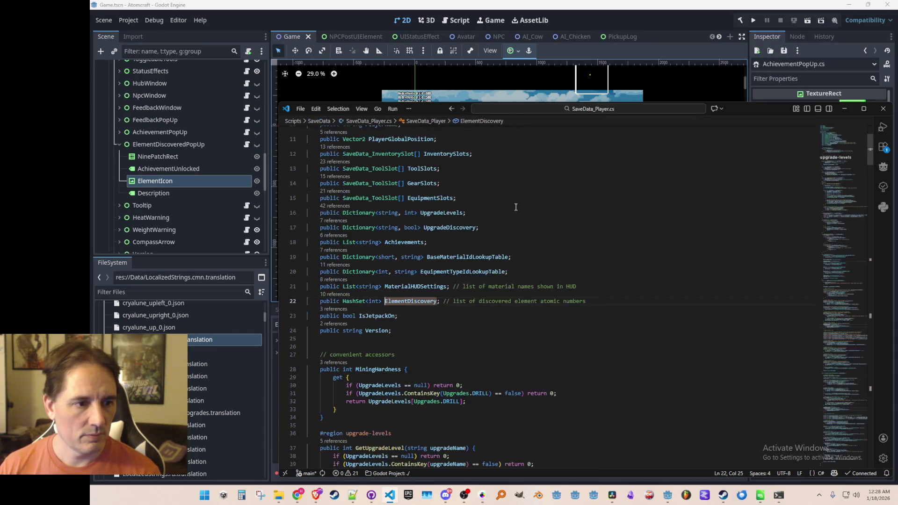
key(shift+F12)
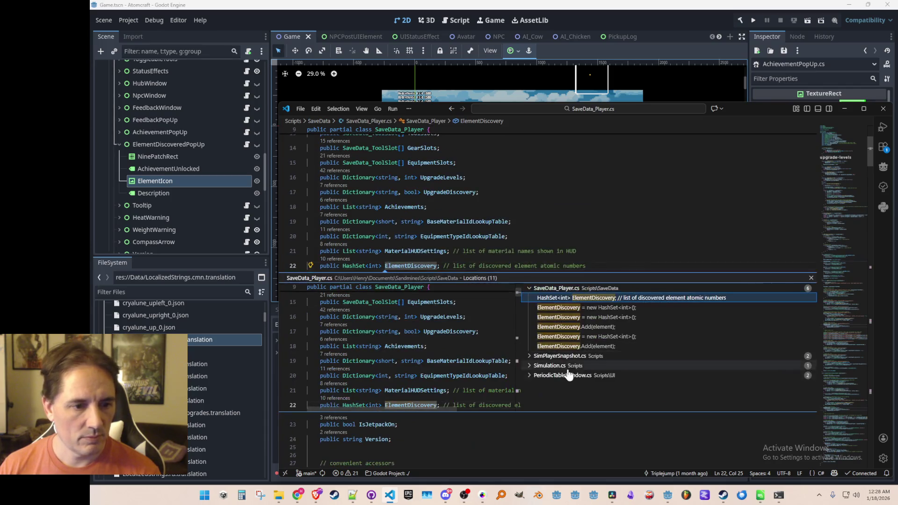
Open Simulation.cs at the ElementDiscovery.Add(atomicNumber) line on 1676
click(598, 367)
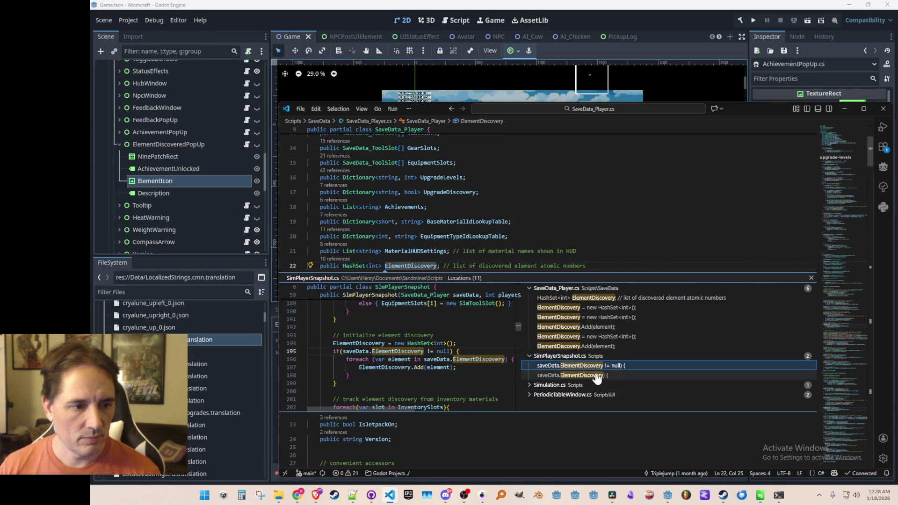
click(597, 376)
scroll(491, 365, up, 3)
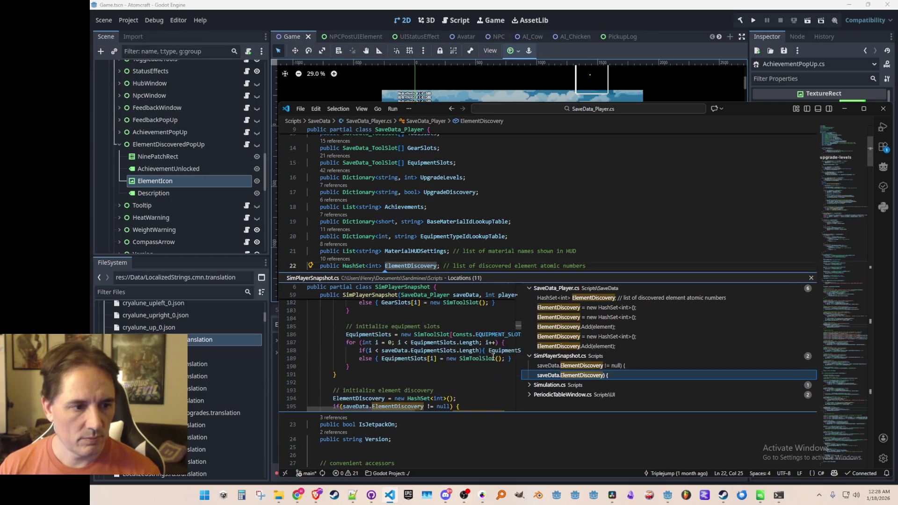
click(557, 385)
click(580, 395)
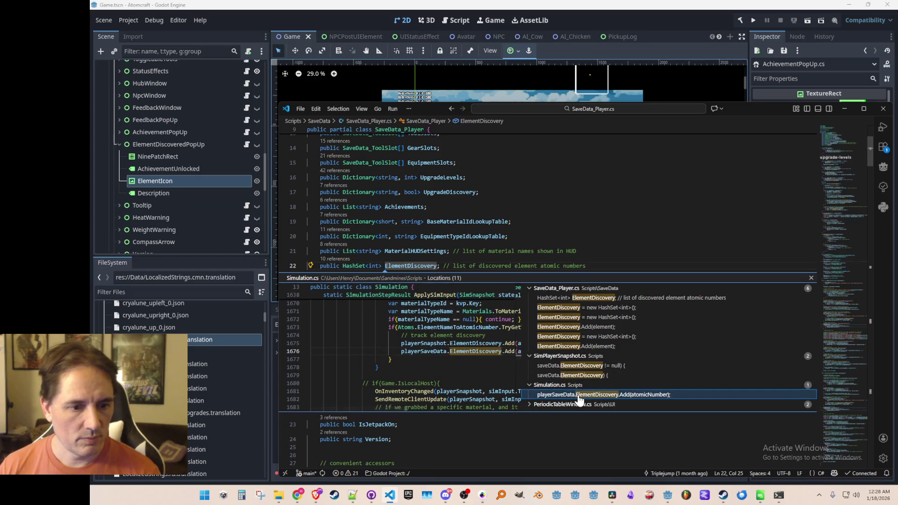
double_click(580, 395)
scroll(604, 326, up, 3)
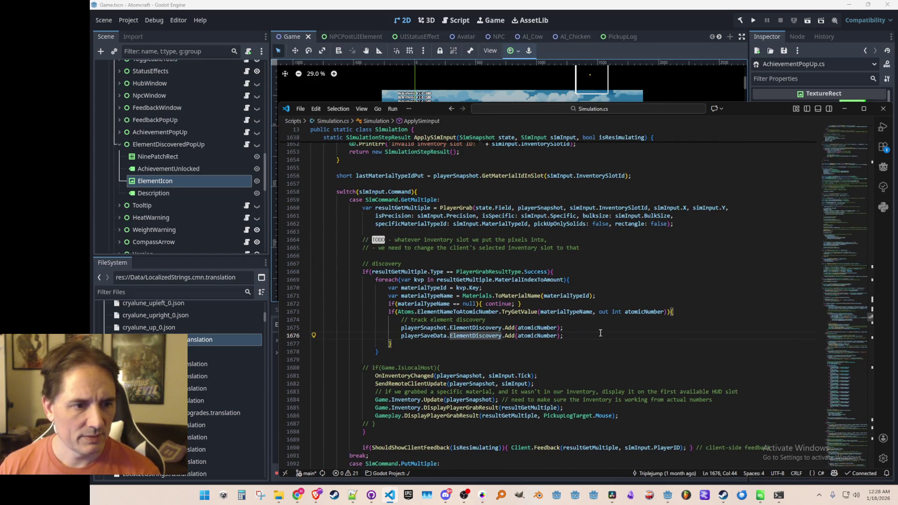
Add an if(Game.IsLocalHost) block after the discovery tracking in Simulation.cs
scroll(603, 341, up, 1)
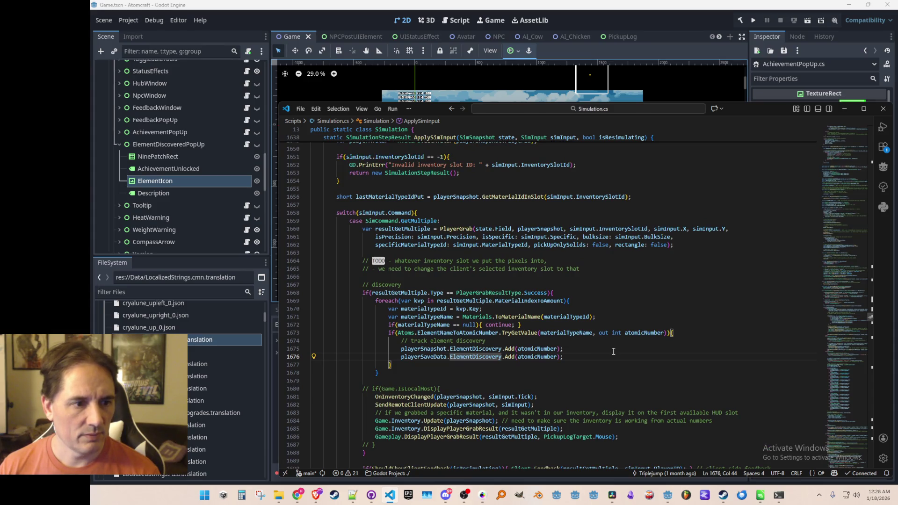
scroll(510, 378, down, 3)
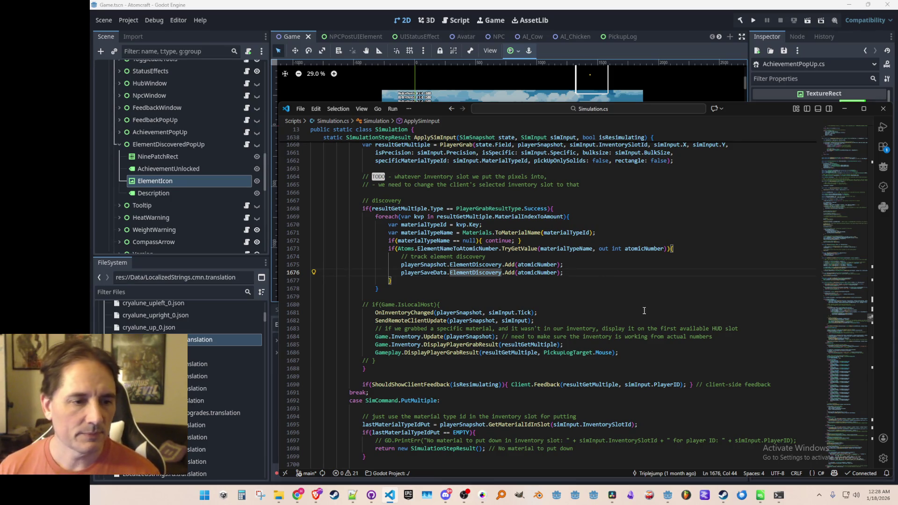
key(Return)
key(Return)
key(ctrl+b)
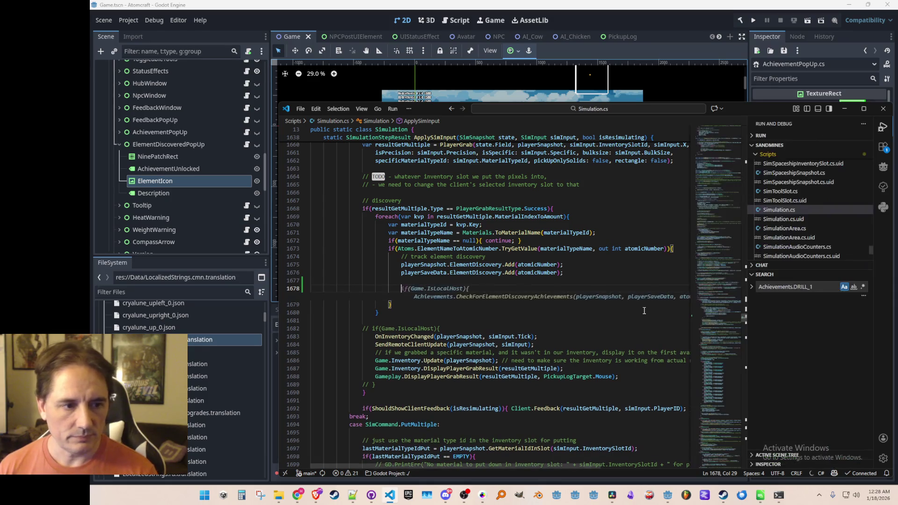
key(ctrl+b)
text(if(Game.IsLocalHost){)
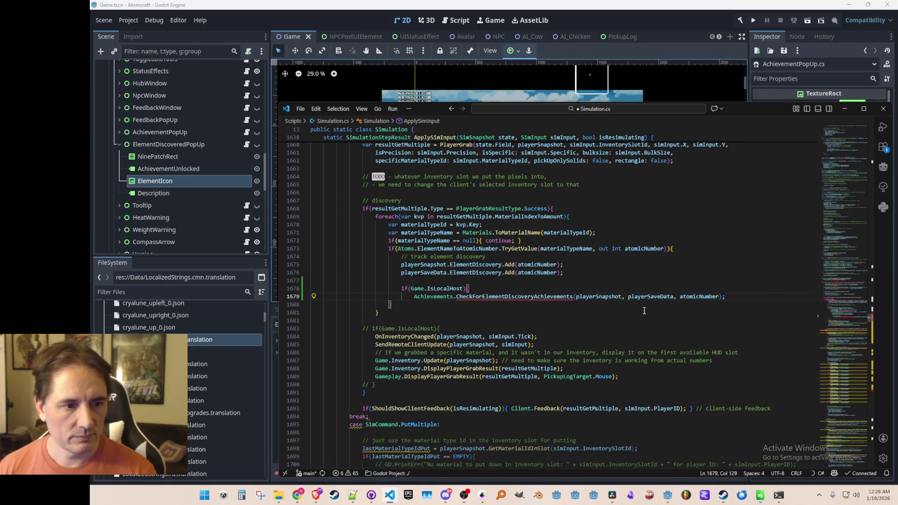
key(Return)
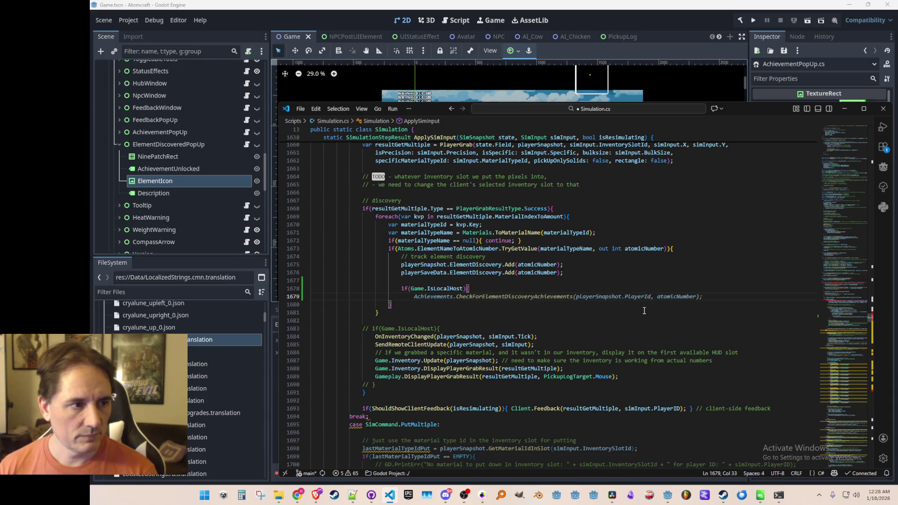
Call ElementDiscoveredPopUp.ShowPopUp inside the block, close it, and save Simulation.cs
text(Elemen)
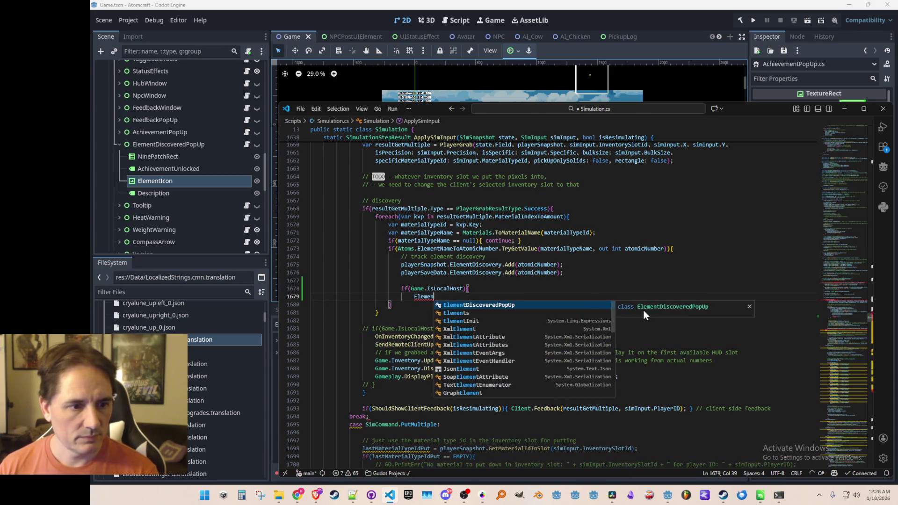
key(Tab)
key(Tab)
key(Return)
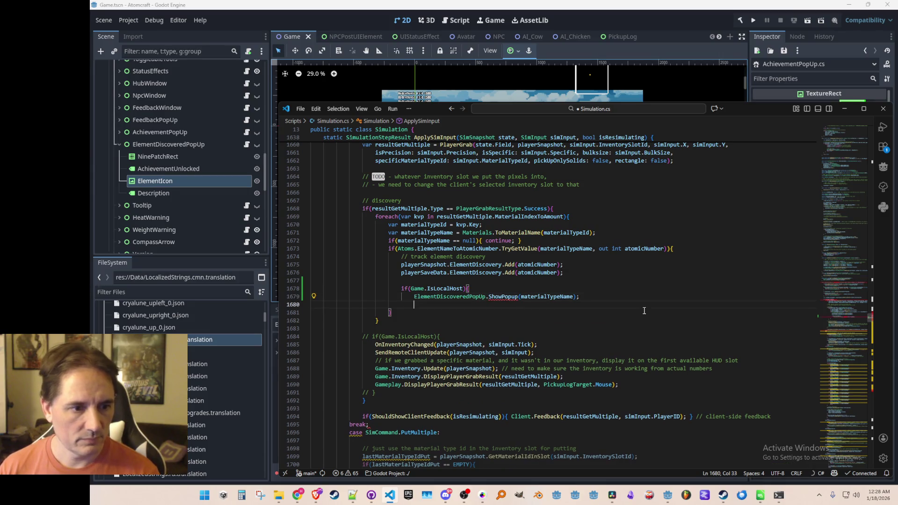
text(})
key(Up)
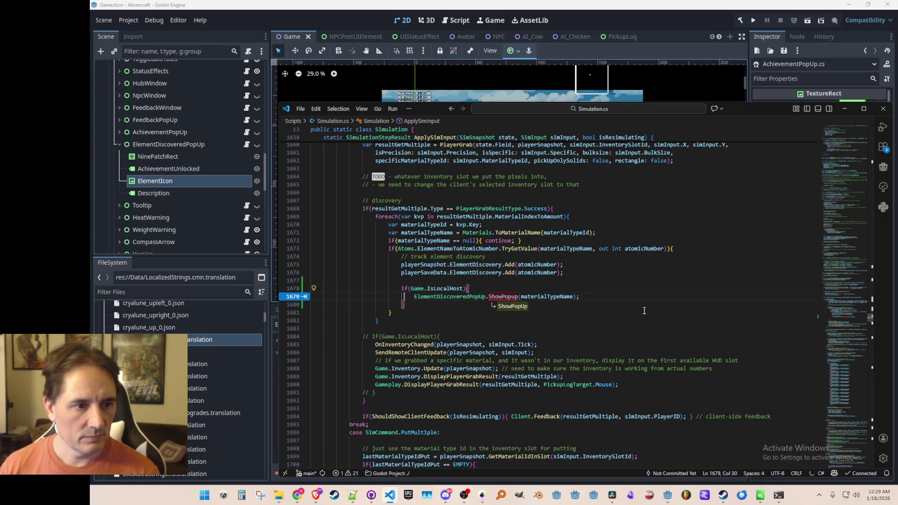
key(Tab)
key(ctrl+s)
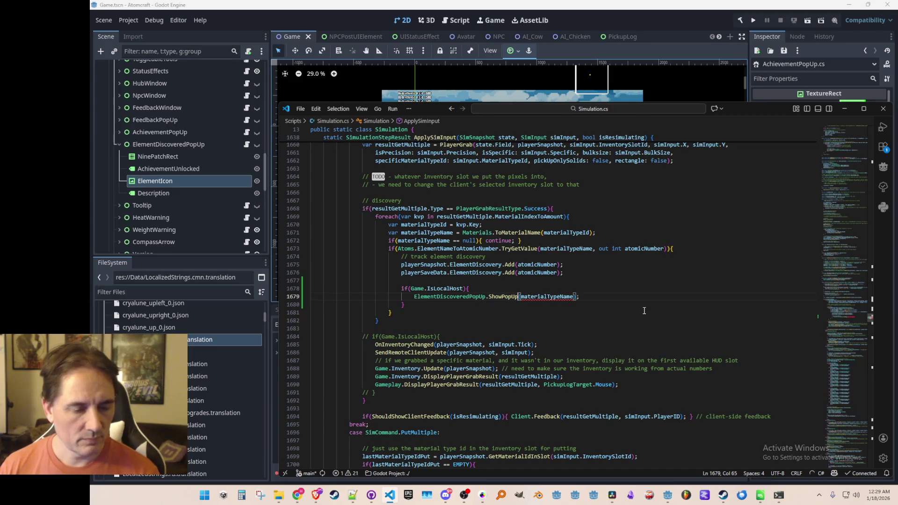
Replace the materialTypeName argument with materialTypeId copied from line 1670
key(End)
click(511, 296)
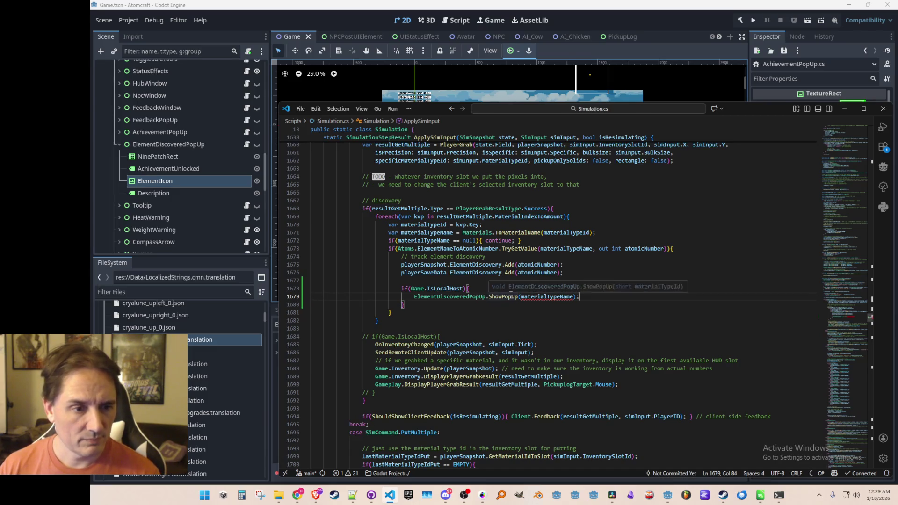
double_click(444, 225)
key(ctrl+c)
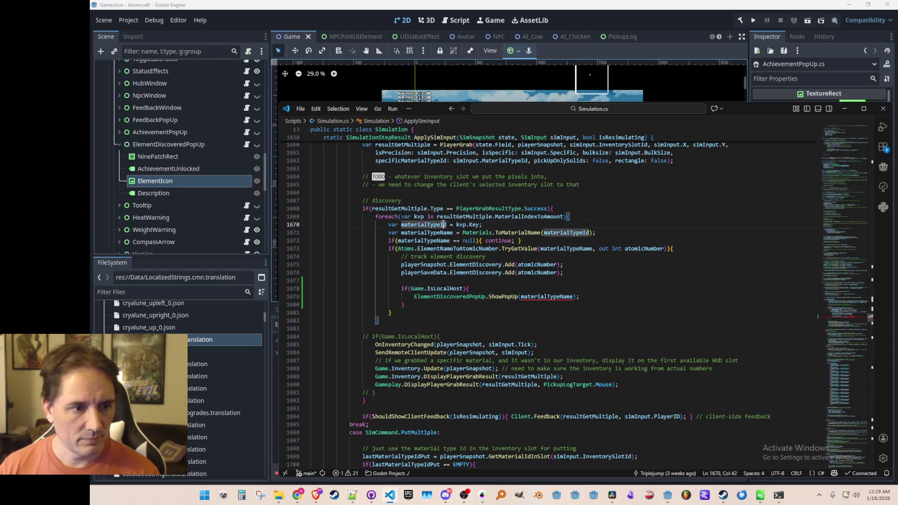
double_click(544, 298)
key(ctrl+v)
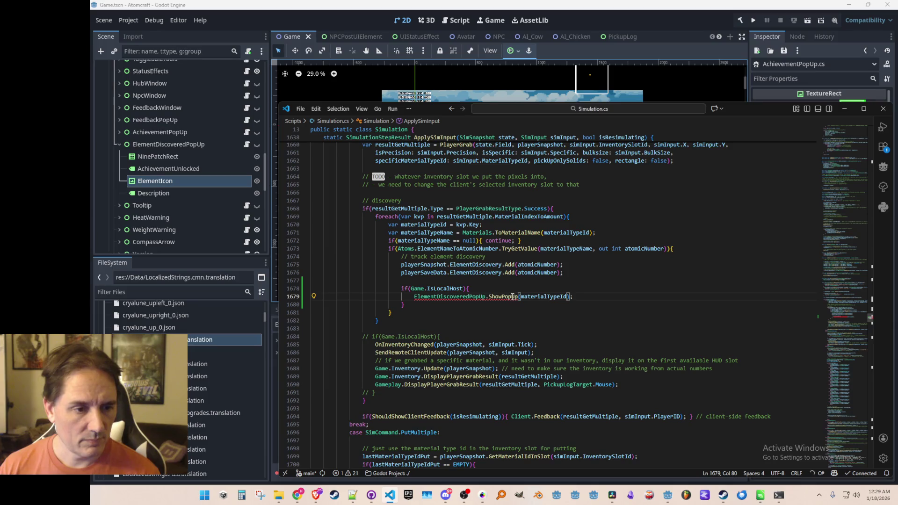
mouse_move(513, 297)
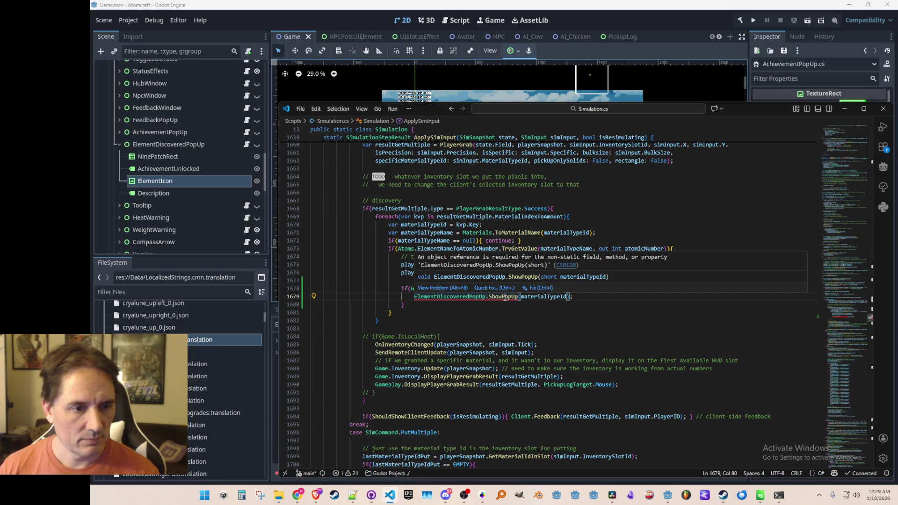
Check the ShowPopUp definition and how Achievements.cs calls Gameplay.AchievementPopUp
right_click(506, 297)
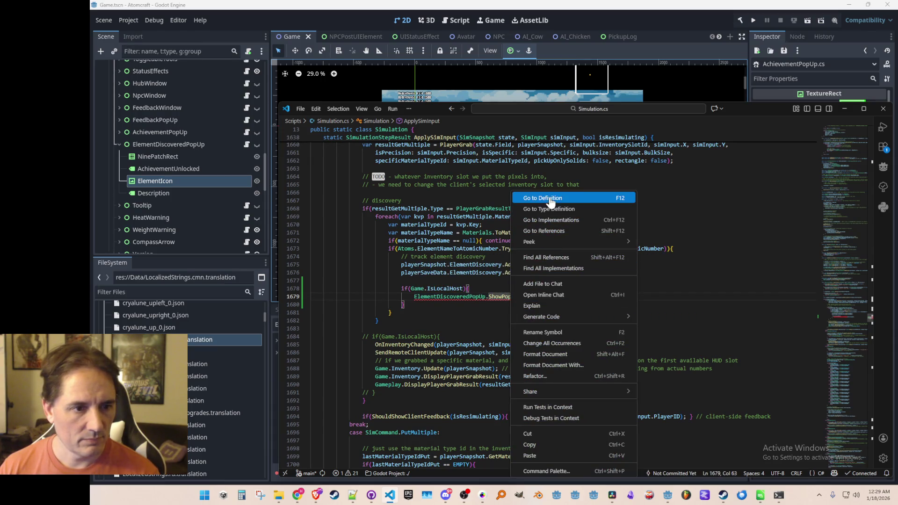
click(575, 198)
key(Left)
key(Left)
key(Left)
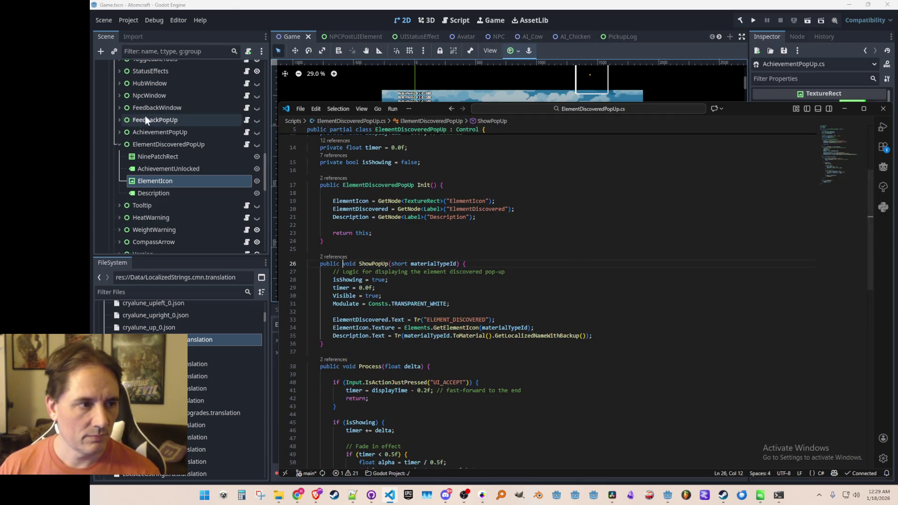
click(243, 133)
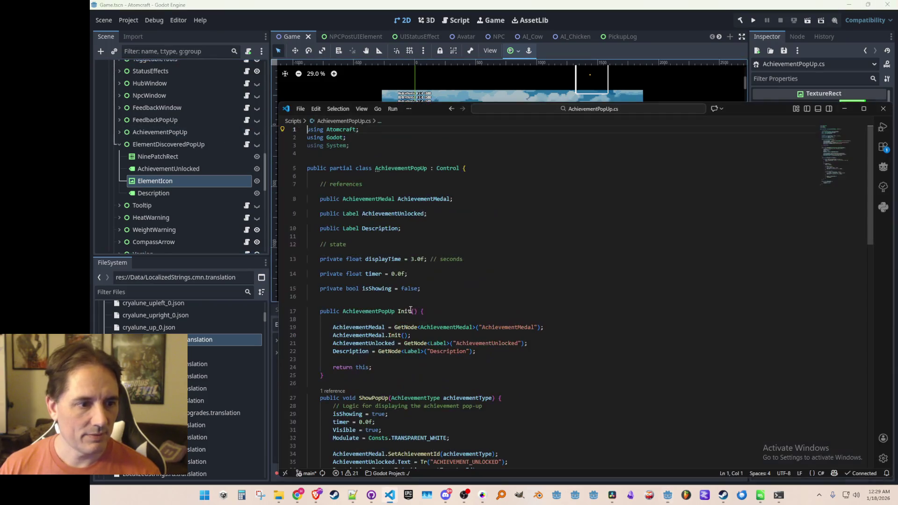
click(339, 265)
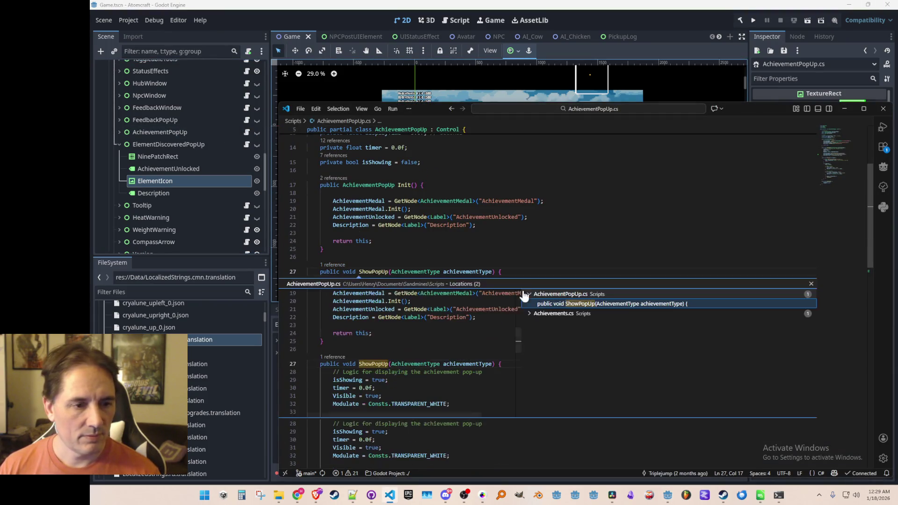
click(548, 314)
double_click(561, 323)
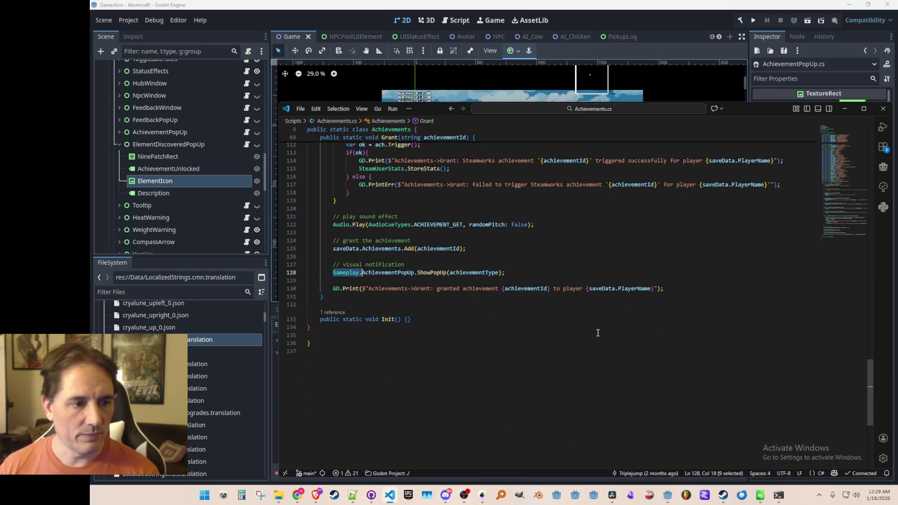
key(alt+Left)
key(alt+Left)
key(alt+Left)
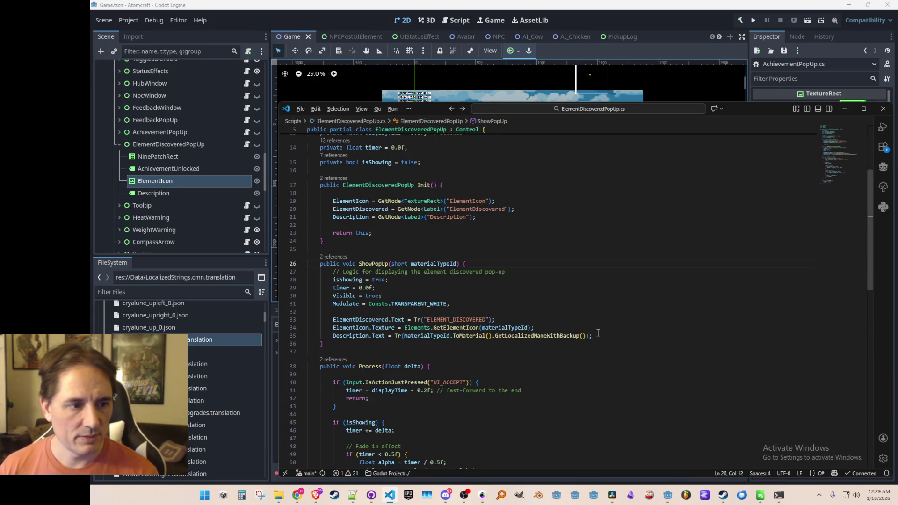
Prefix the popup call on line 1679 with 'Gameplay.' and go back to Refresh
key(Home)
text(Gameplay.)
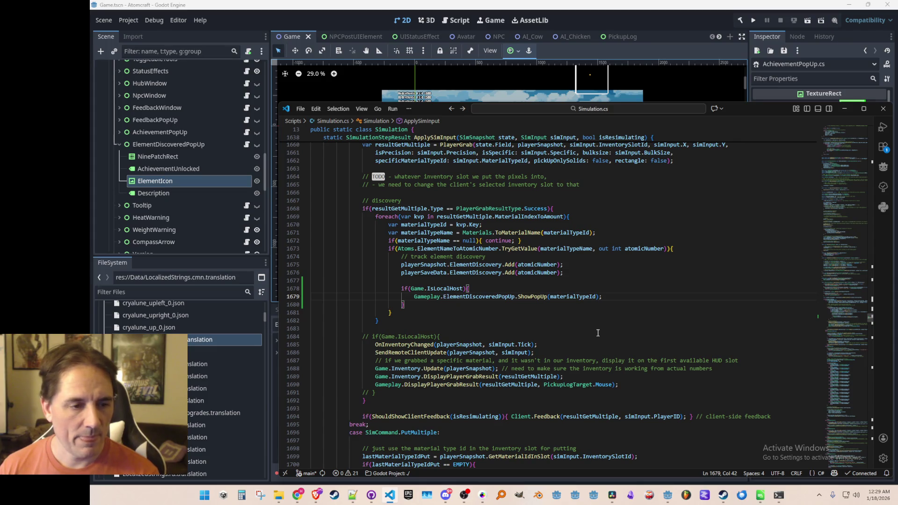
key(alt+Left)
key(alt+Left)
key(alt+Left)
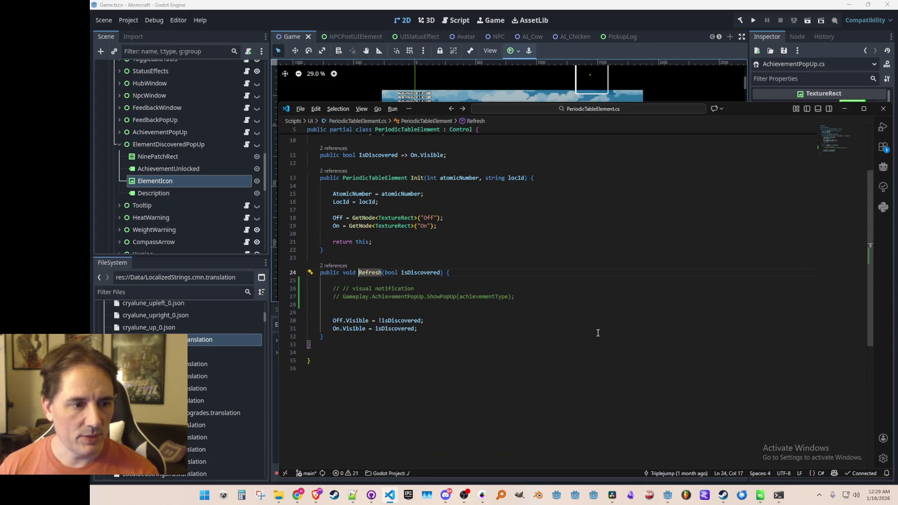
Delete the commented notification lines in Refresh and save PeriodicTableElement.cs
key(Down)
key(Down)
key(Home)
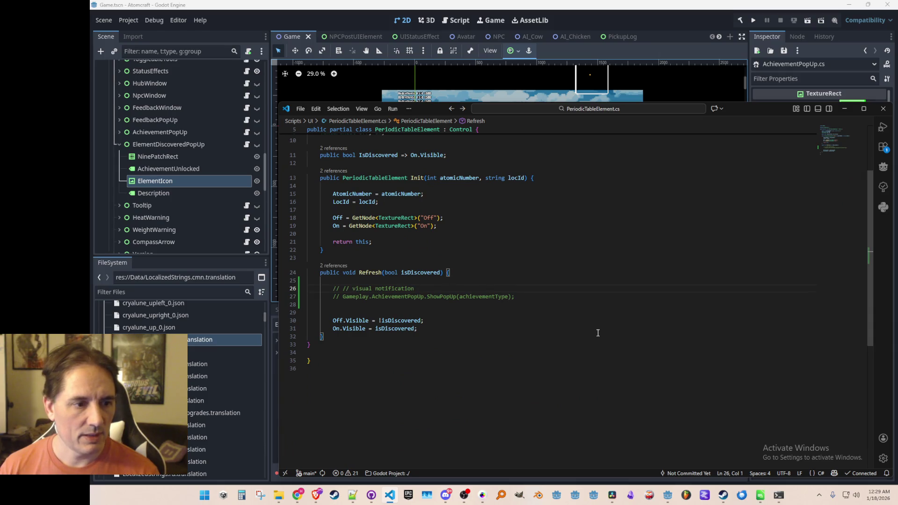
key(shift+Down)
key(shift+Down)
key(shift+Down)
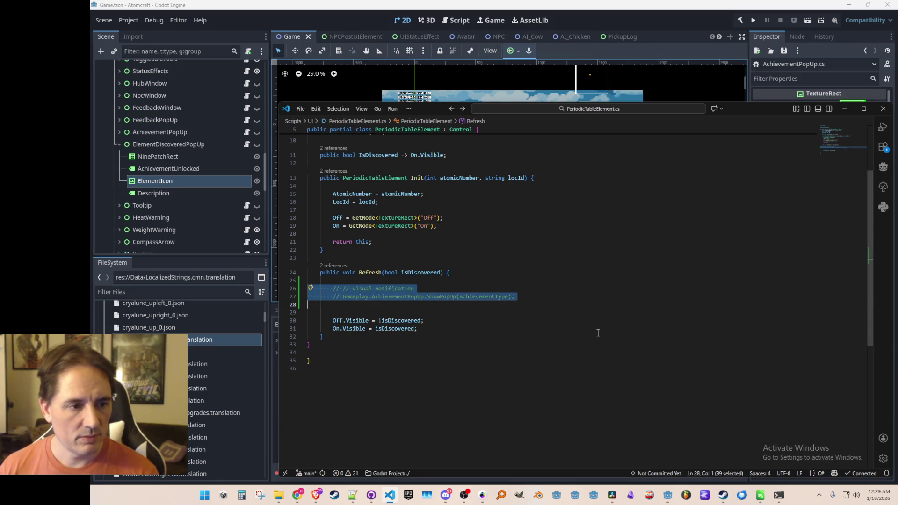
key(Delete)
key(ctrl+s)
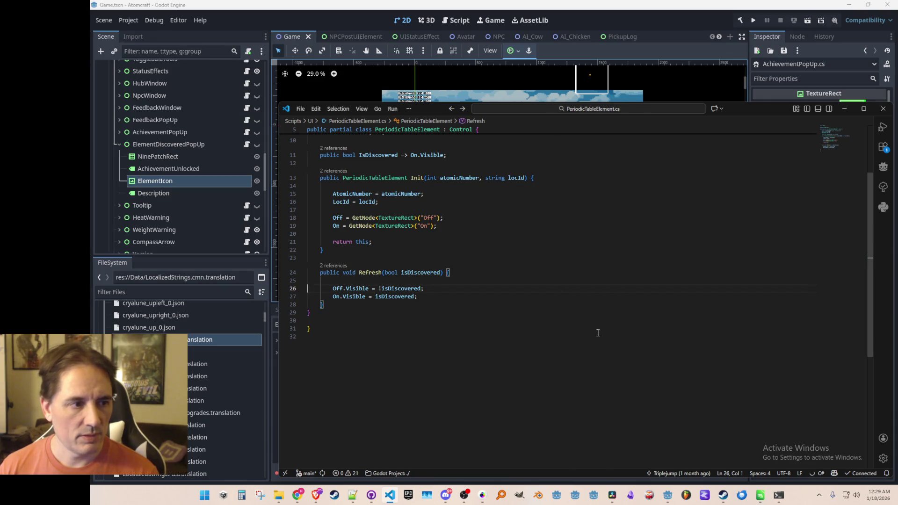
Switch to the Godot editor and run the Atomcraft project
key(alt+Left)
key(alt+Left)
key(alt+Left)
key(alt+Left)
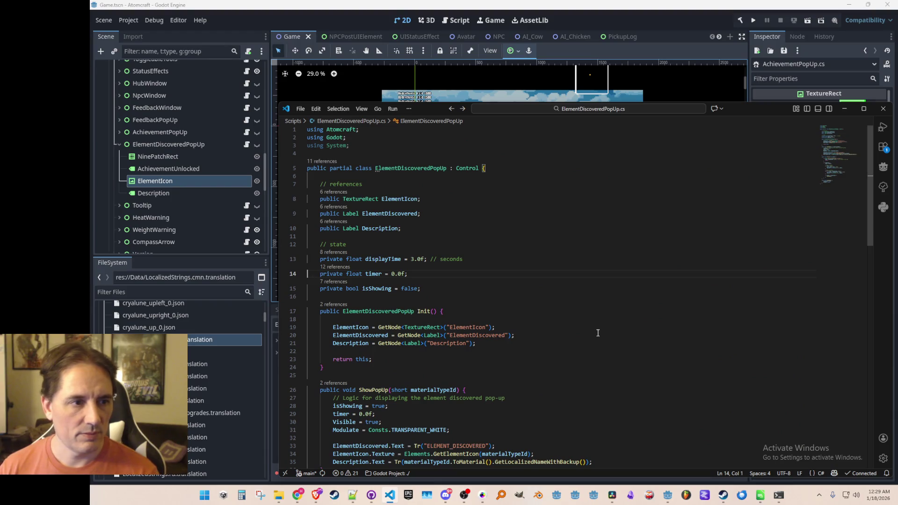
click(748, 27)
click(753, 20)
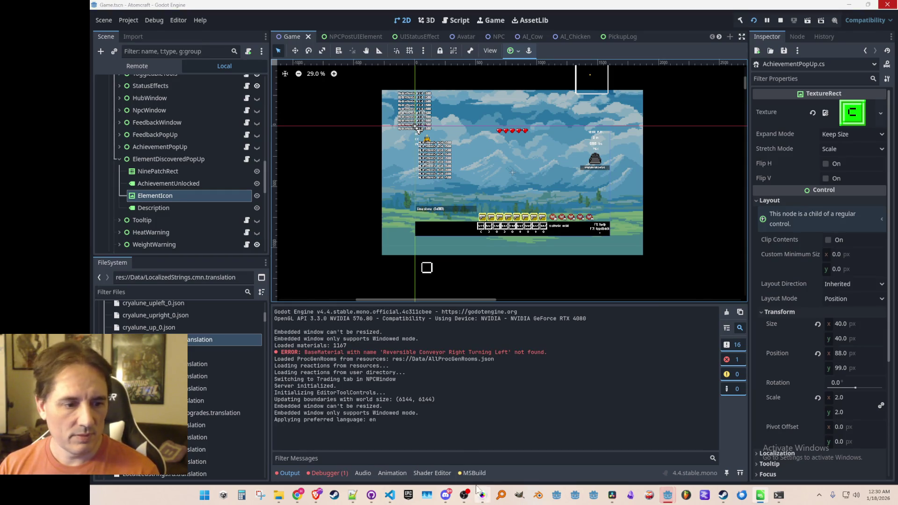
Start playing in the Atomcraft window with a saved profile and load the Radiant Saga world
mouse_move(673, 501)
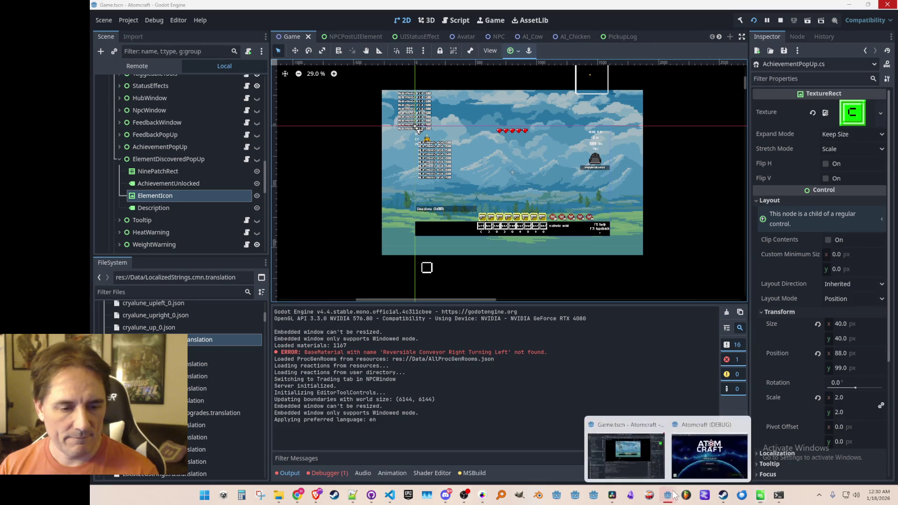
click(730, 446)
click(533, 255)
scroll(510, 267, down, 2)
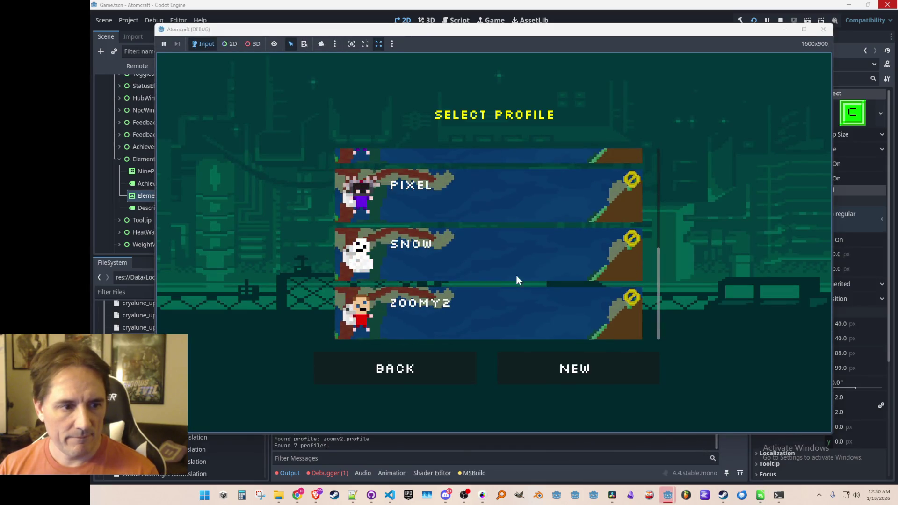
click(509, 262)
scroll(508, 281, down, 2)
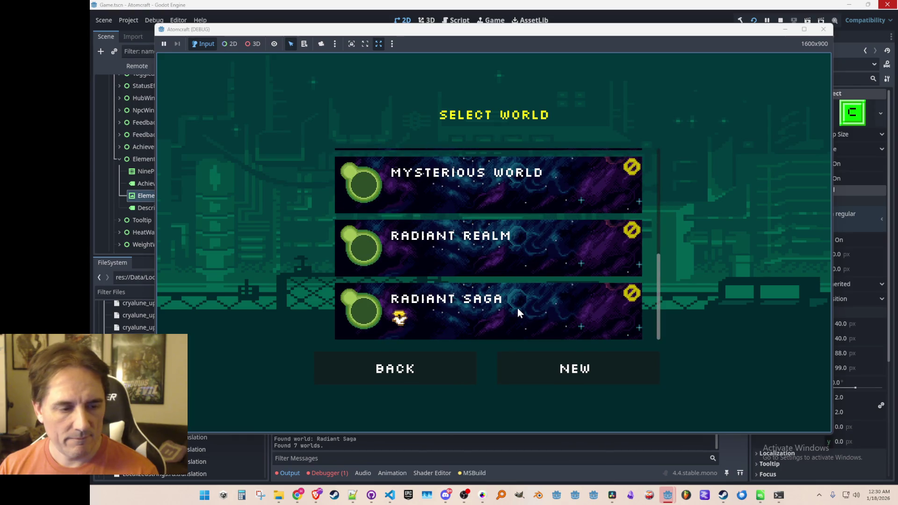
click(515, 300)
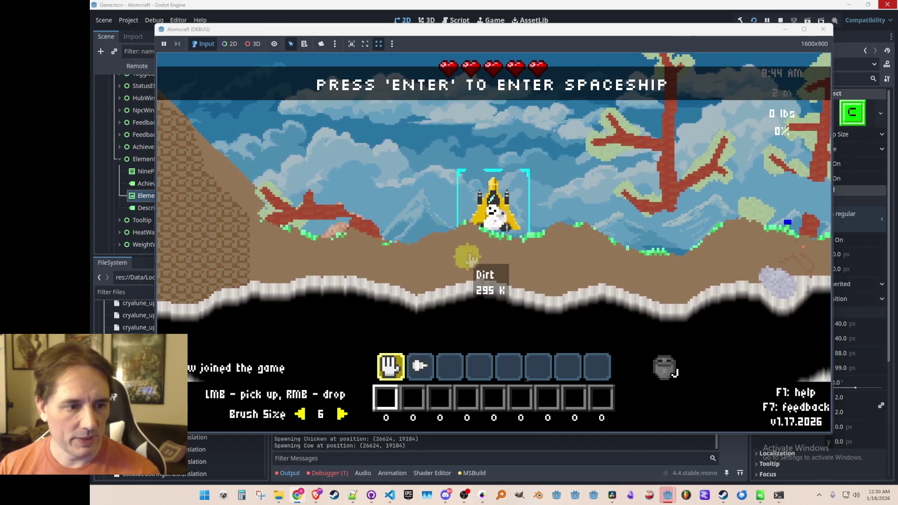
Equip the drill and mine the tree's leaves and wood while flying around it
key(2)
key(d)
mouse_move(588, 196)
mouse_down()
mouse_move(545, 243)
mouse_move(518, 123)
mouse_move(437, 208)
mouse_move(511, 254)
mouse_move(481, 323)
mouse_move(543, 262)
mouse_move(563, 223)
mouse_move(543, 220)
mouse_move(459, 262)
mouse_move(510, 205)
mouse_move(487, 164)
mouse_move(457, 266)
mouse_move(468, 262)
mouse_move(477, 290)
mouse_move(454, 314)
mouse_move(545, 222)
mouse_move(538, 259)
mouse_move(597, 243)
mouse_move(550, 258)
mouse_move(538, 248)
mouse_move(525, 184)
mouse_move(465, 248)
mouse_move(467, 299)
mouse_move(510, 300)
mouse_move(497, 211)
mouse_move(517, 196)
mouse_move(562, 183)
mouse_move(481, 212)
mouse_move(542, 260)
mouse_move(490, 208)
mouse_move(582, 251)
mouse_up()
key(w)
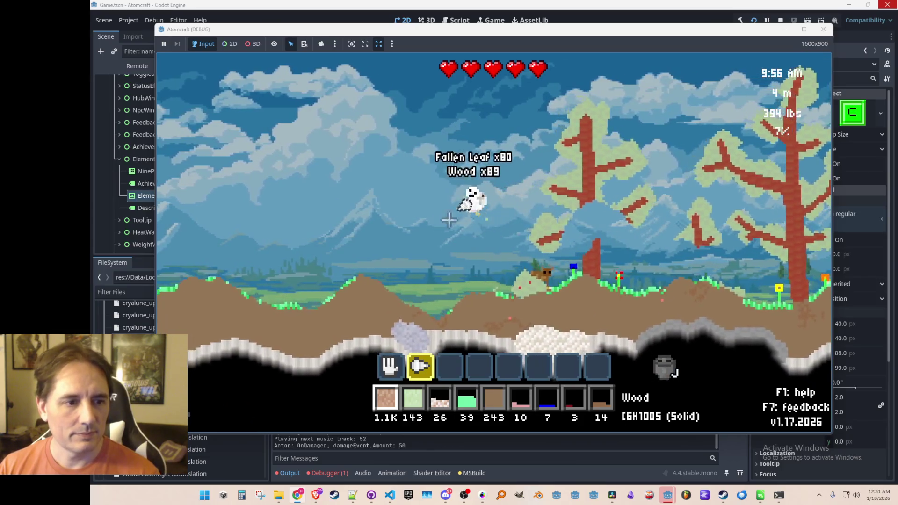
mouse_move(557, 282)
mouse_down()
mouse_move(567, 243)
mouse_move(573, 262)
mouse_move(552, 206)
mouse_move(512, 159)
mouse_move(474, 167)
mouse_up()
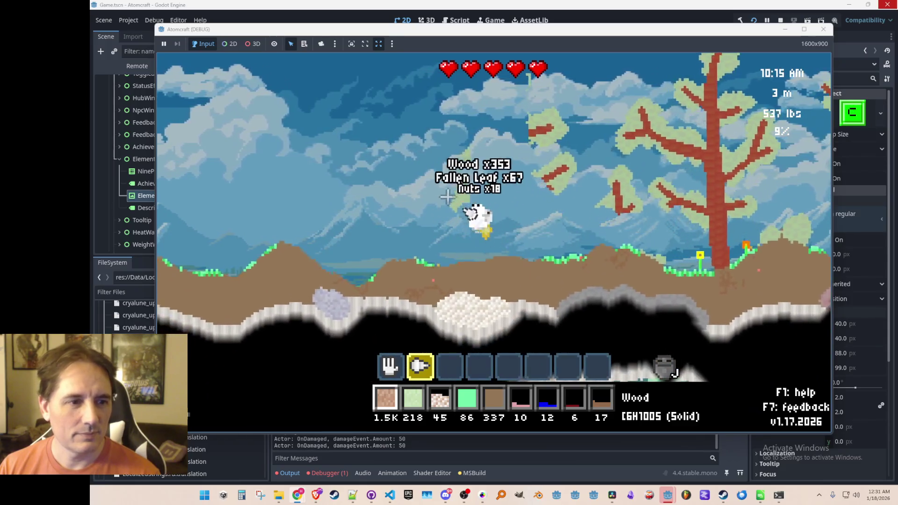
drag(447, 197, 515, 175)
mouse_move(506, 266)
mouse_down()
mouse_move(521, 304)
mouse_move(535, 240)
mouse_up()
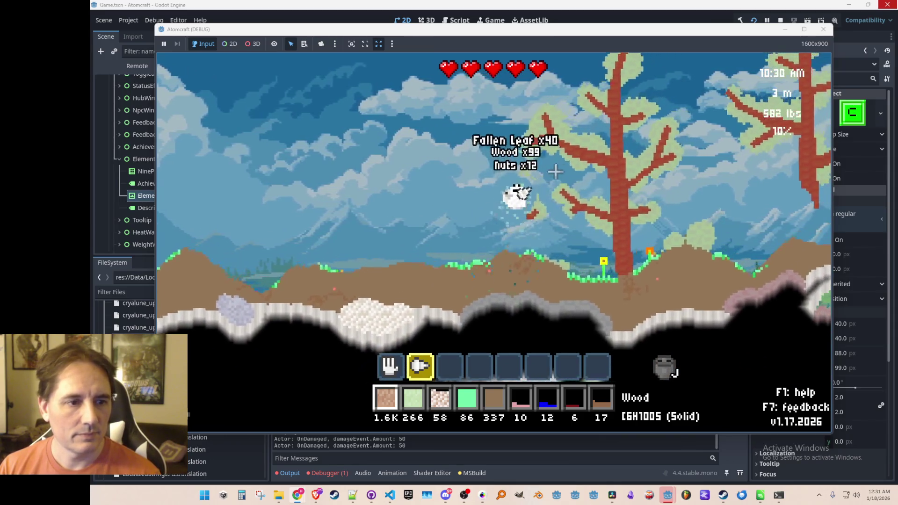
mouse_move(557, 189)
mouse_down()
mouse_move(524, 108)
mouse_move(494, 275)
mouse_move(566, 171)
mouse_move(542, 135)
mouse_up()
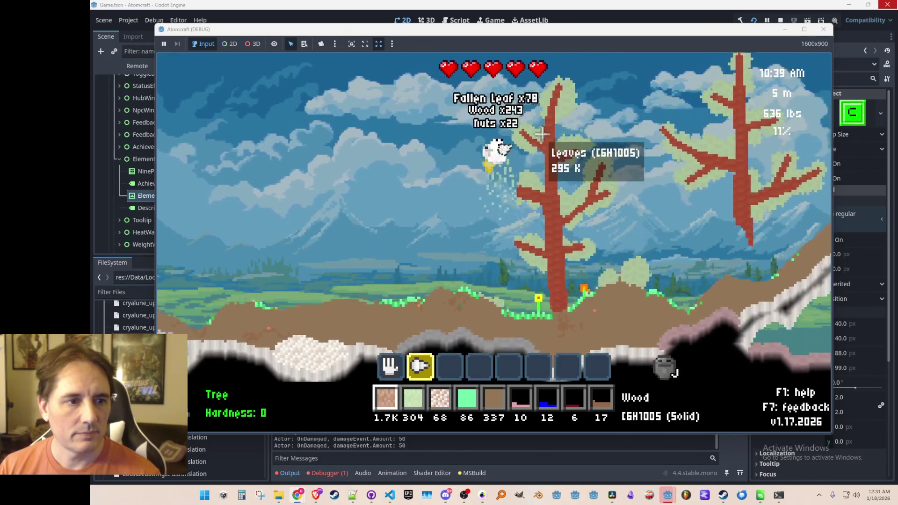
drag(566, 194, 512, 270)
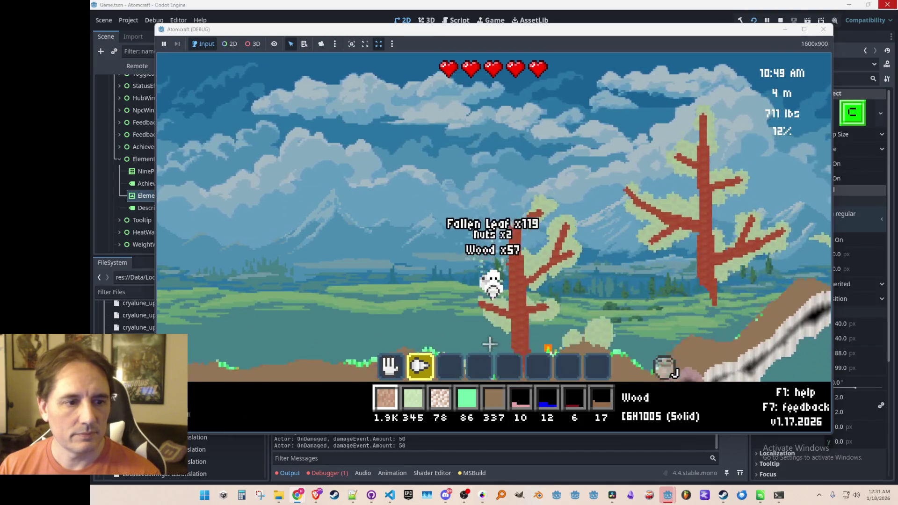
drag(512, 276, 509, 137)
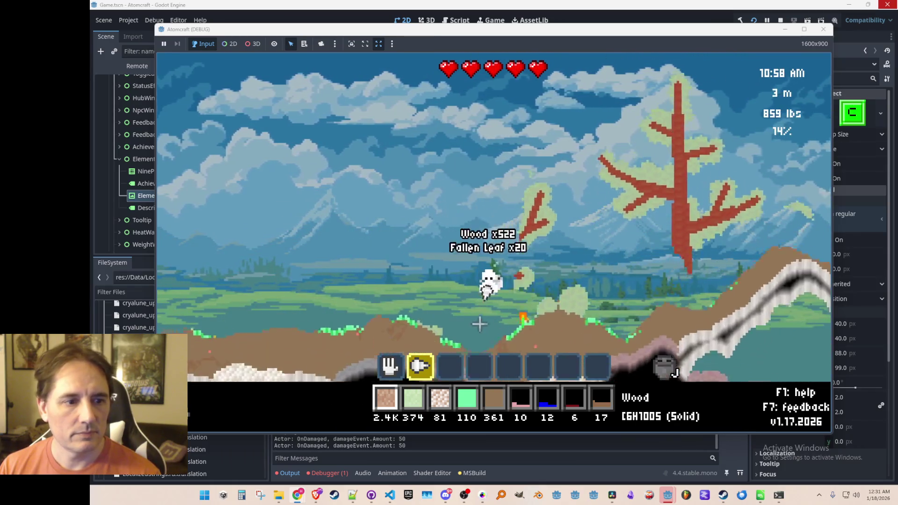
drag(571, 216, 534, 156)
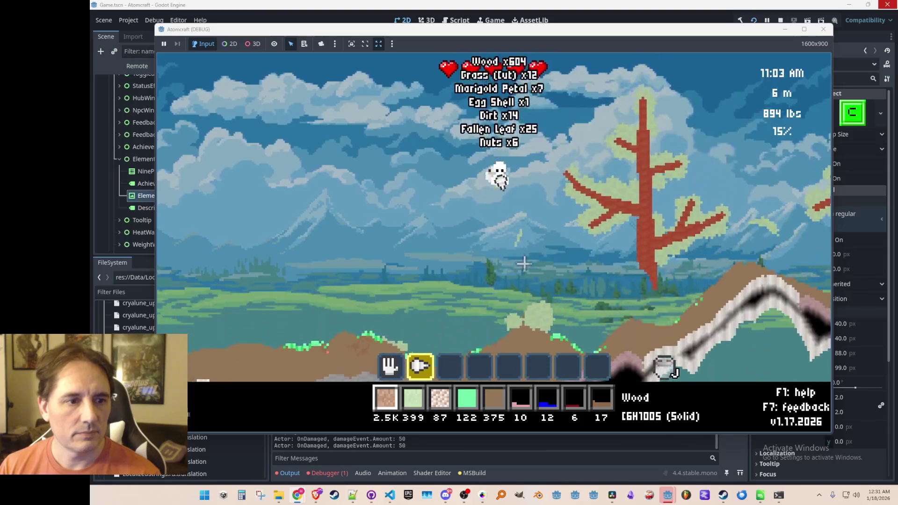
mouse_move(566, 227)
mouse_down()
mouse_move(579, 209)
mouse_move(481, 186)
mouse_up()
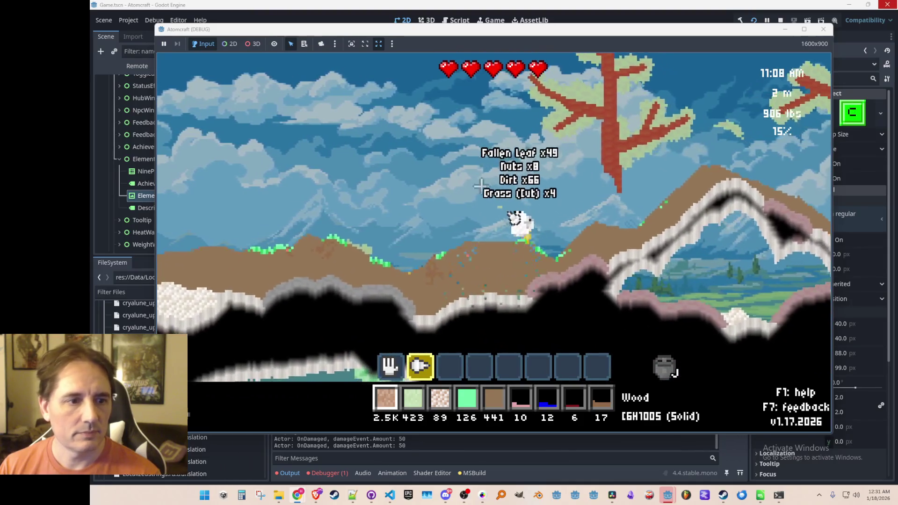
Walk left onto the dirt, dig in, and pour the carried 2.5K wood onto the ground
key(a)
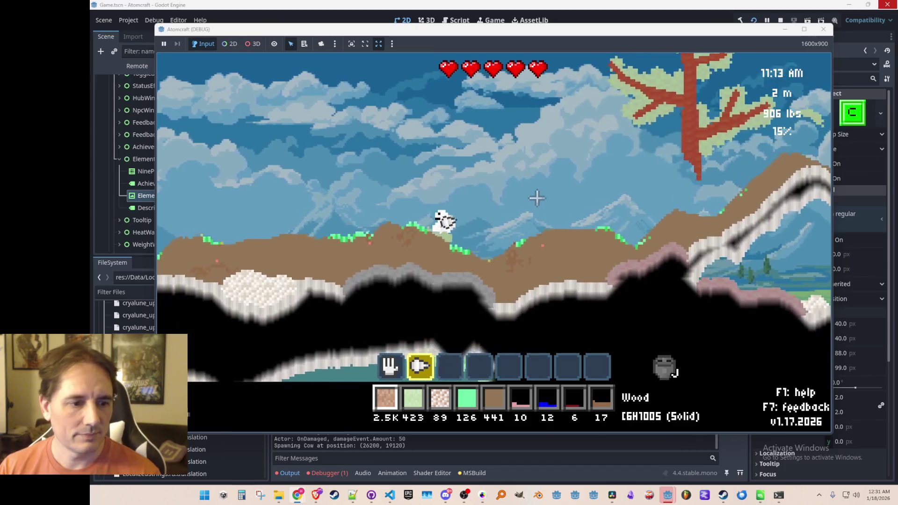
key(a)
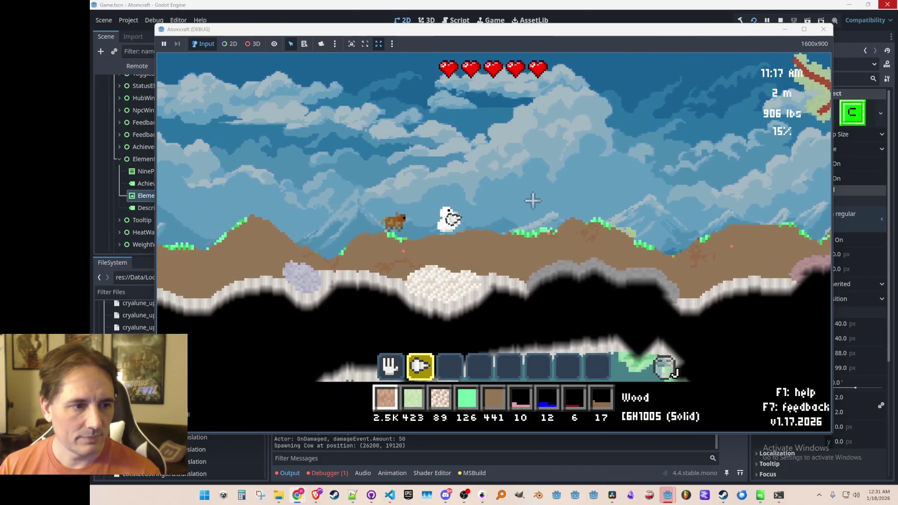
key(a)
mouse_move(447, 273)
mouse_down()
mouse_move(464, 321)
mouse_move(490, 258)
mouse_up()
key(1)
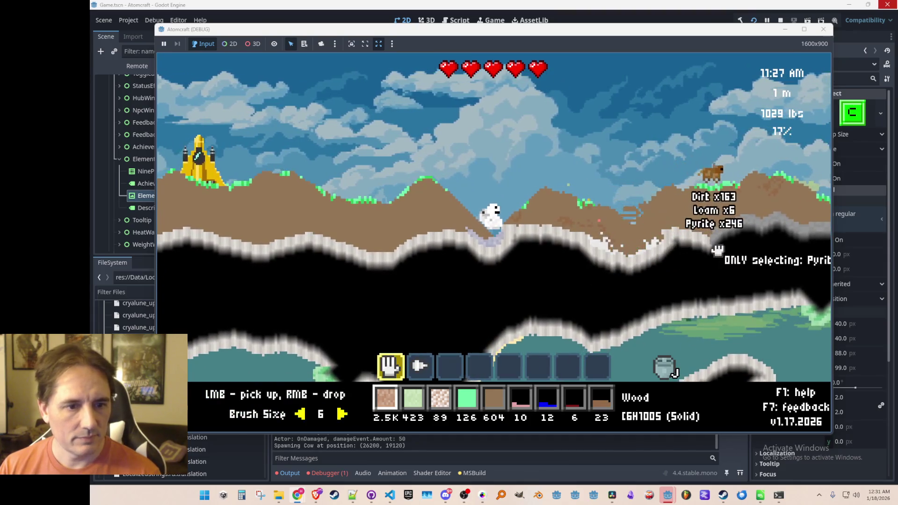
right_click(462, 256)
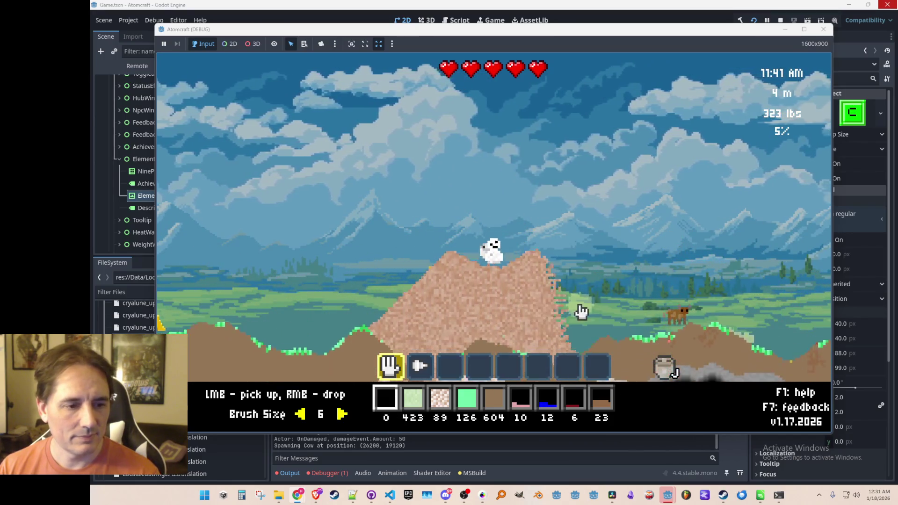
Buy the Firestarter from the Upgrades shop and set the mountain peak on fire
key(i)
click(306, 118)
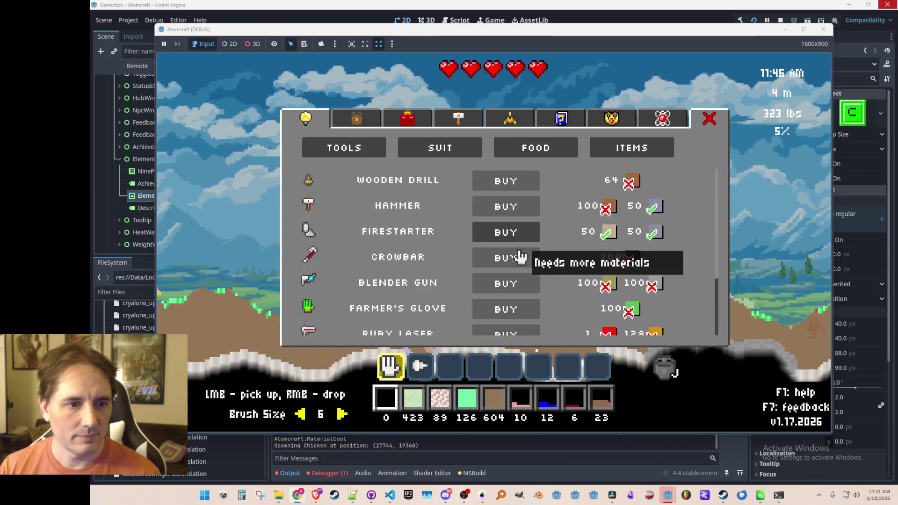
click(517, 232)
click(528, 292)
key(a)
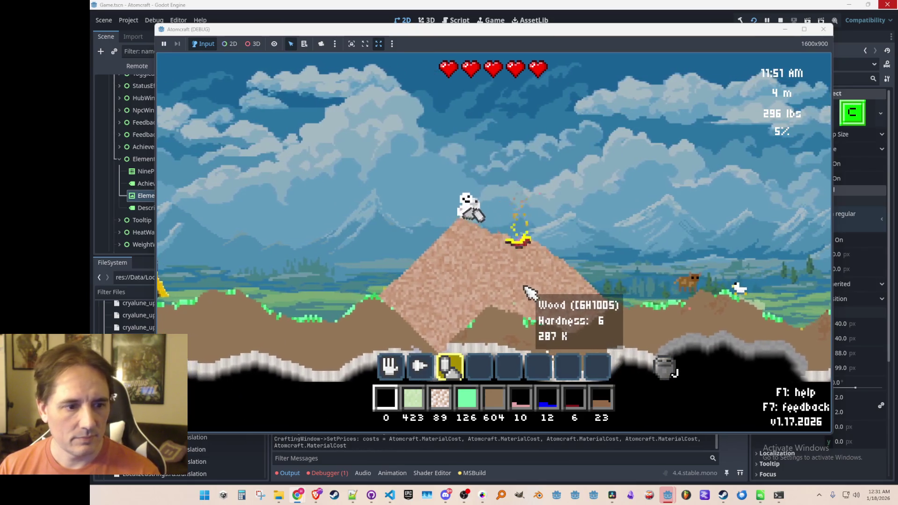
key(w)
key(d)
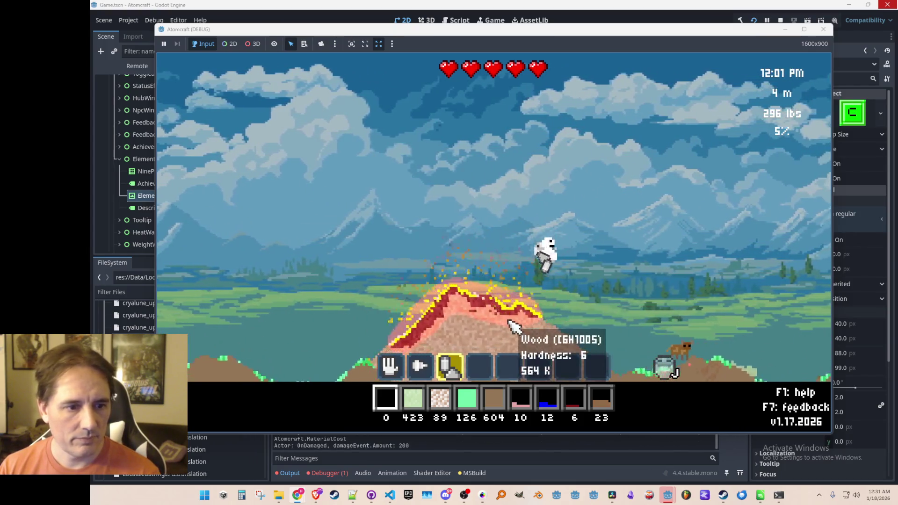
Switch to the grabbing hand at brush size 8 and scoop up charcoal and wood
key(1)
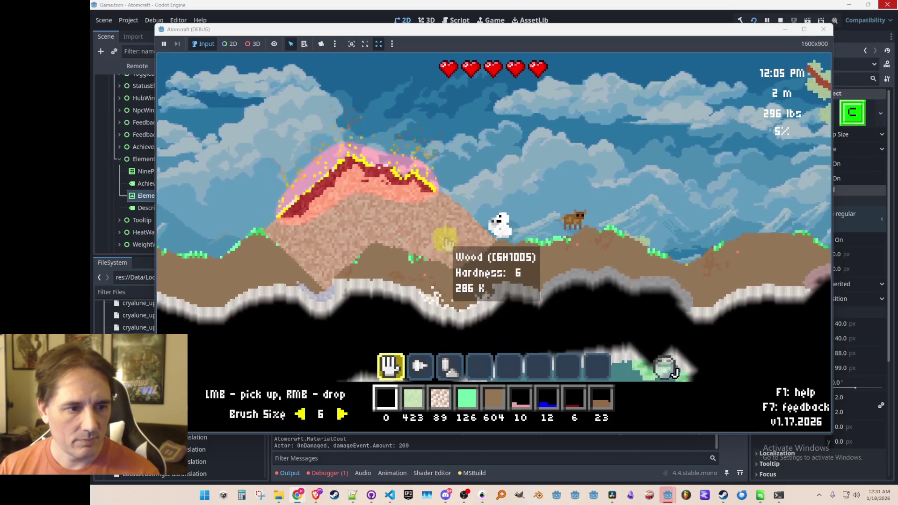
key(d)
key(Right)
key(Right)
mouse_move(314, 188)
mouse_down()
mouse_move(300, 178)
mouse_move(271, 220)
mouse_move(323, 262)
mouse_move(358, 241)
mouse_move(330, 276)
mouse_up()
mouse_move(460, 218)
mouse_down()
mouse_move(422, 229)
mouse_move(473, 271)
mouse_move(482, 226)
mouse_move(392, 216)
mouse_move(427, 240)
mouse_move(332, 271)
mouse_move(381, 217)
mouse_move(321, 318)
mouse_move(606, 224)
mouse_move(671, 248)
mouse_move(628, 265)
mouse_up()
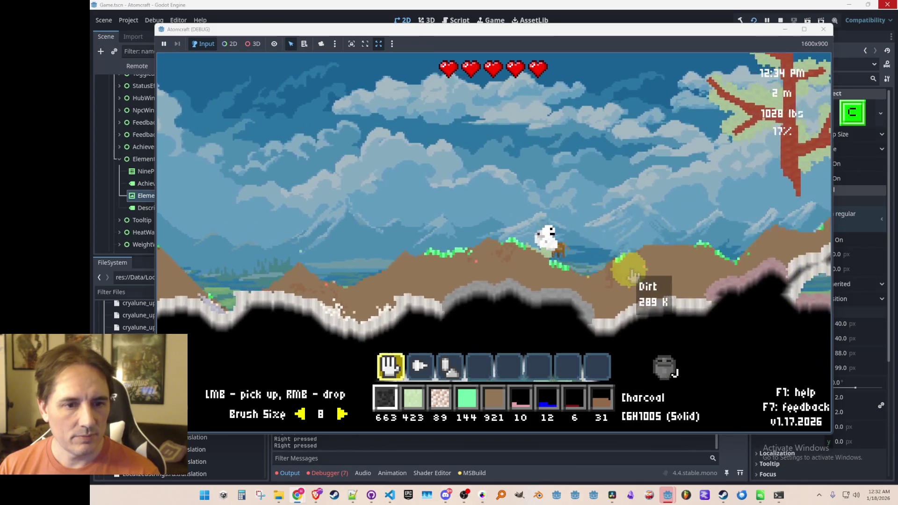
Burn the tree, pick up the burnt trail until Carbon is discovered, then stop the game
key(2)
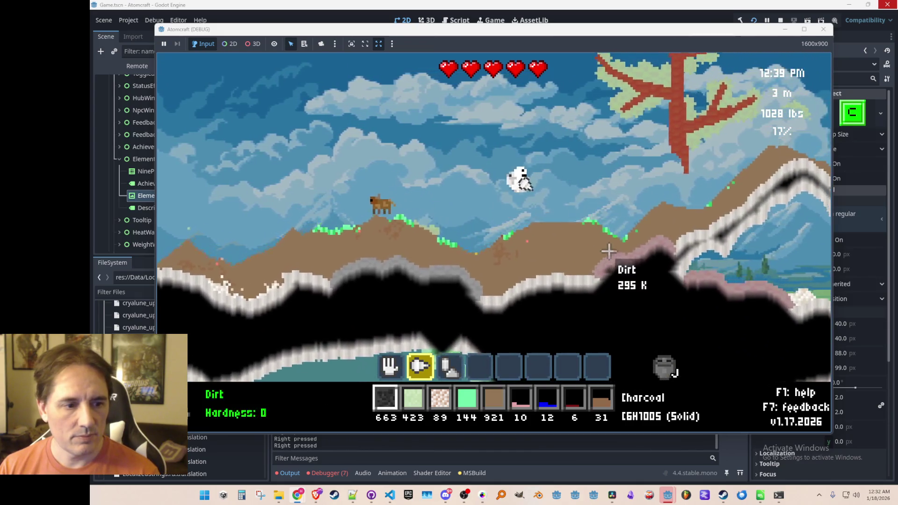
key(3)
click(591, 192)
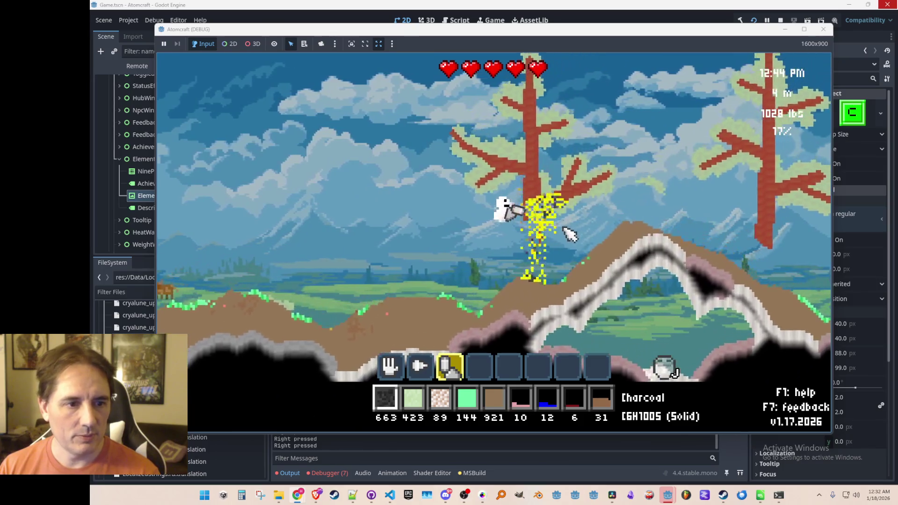
key(2)
key(1)
mouse_move(568, 209)
mouse_down()
mouse_move(653, 150)
mouse_move(567, 228)
mouse_up()
key(F8)
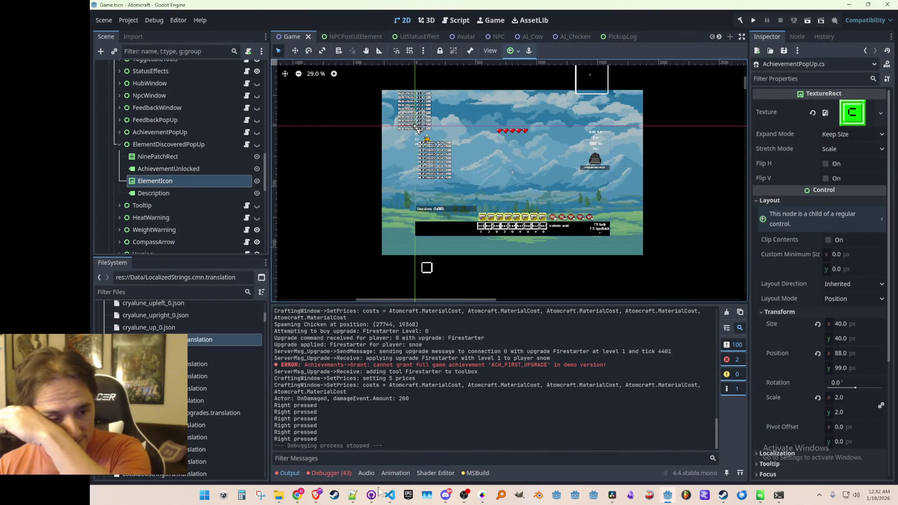
Check the runtime errors, then rename the AchievementUnlocked label to ElementDiscovered and save the scene
click(331, 473)
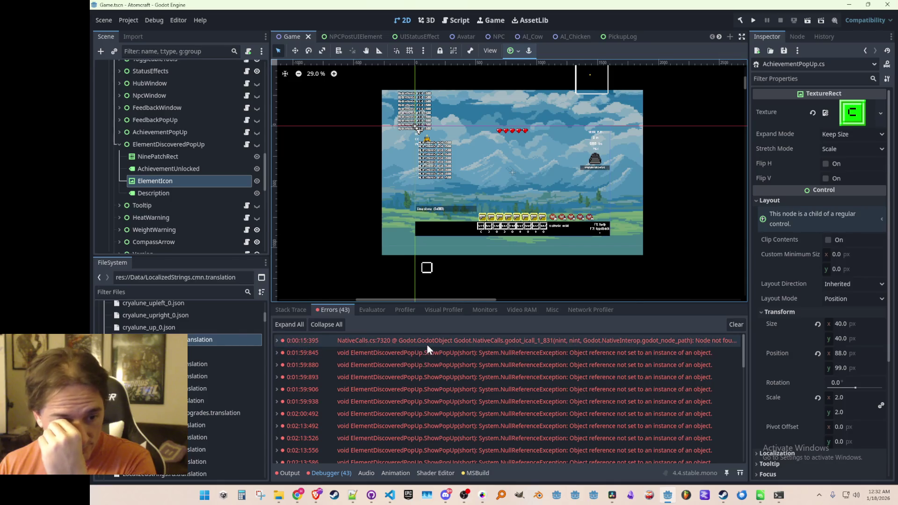
mouse_move(428, 345)
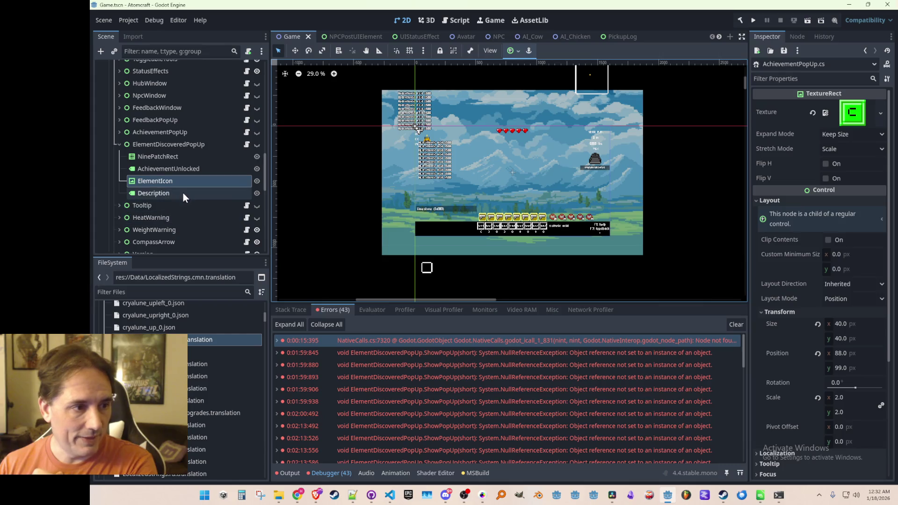
double_click(199, 169)
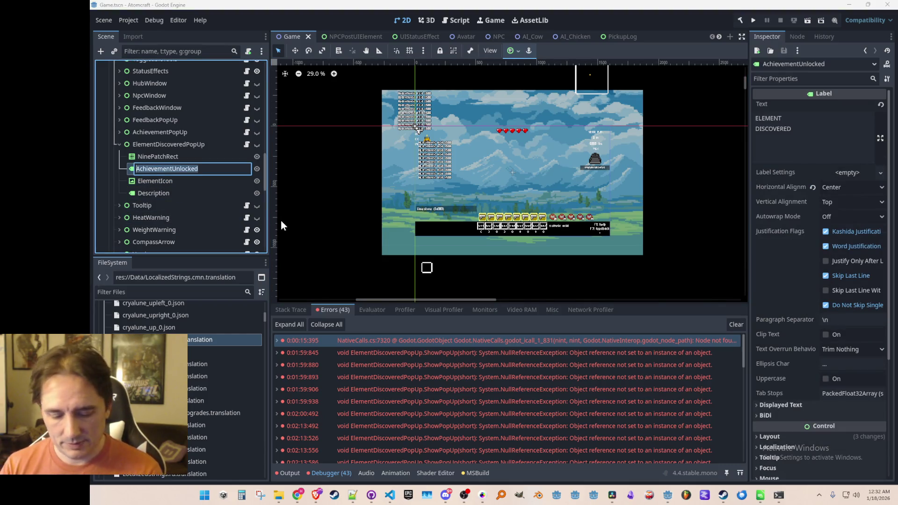
text(ElementDiscovered)
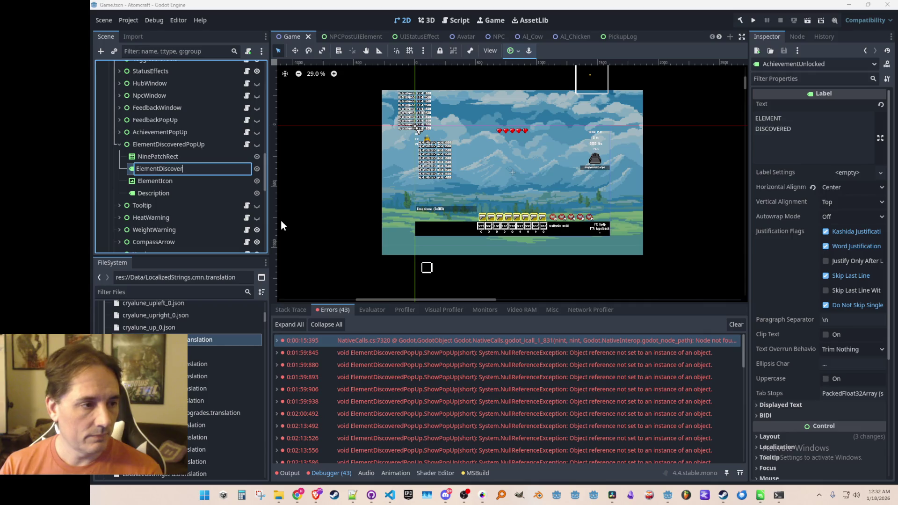
key(Return)
key(ctrl+s)
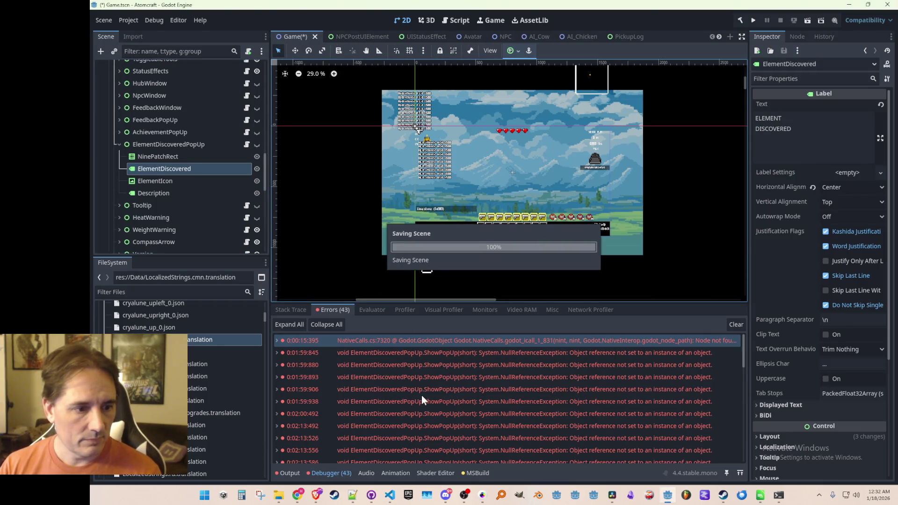
Bring ElementDiscoveredPopUp.cs forward in VS Code with the caret on empty line 22
click(397, 498)
click(483, 360)
click(505, 347)
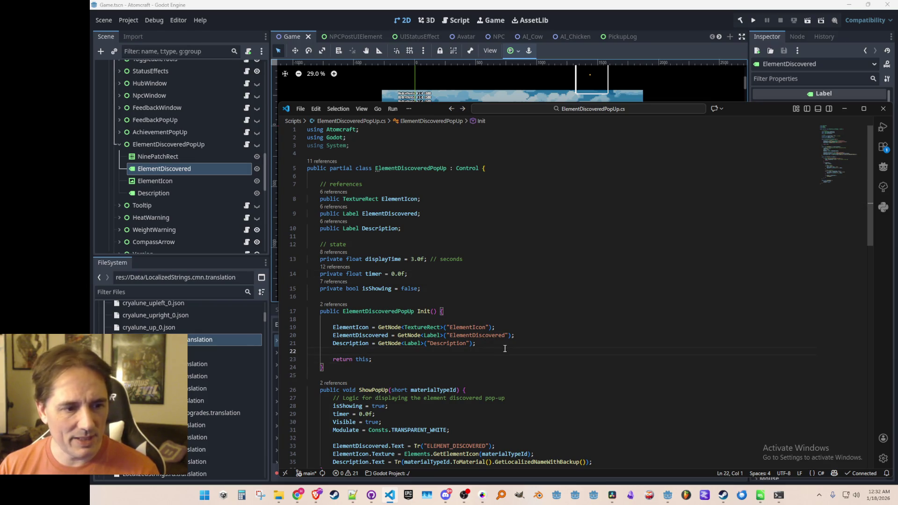
Find the ShowPopUp references and jump to the call in Simulation.cs
key(ctrl+p)
text(Simulat)
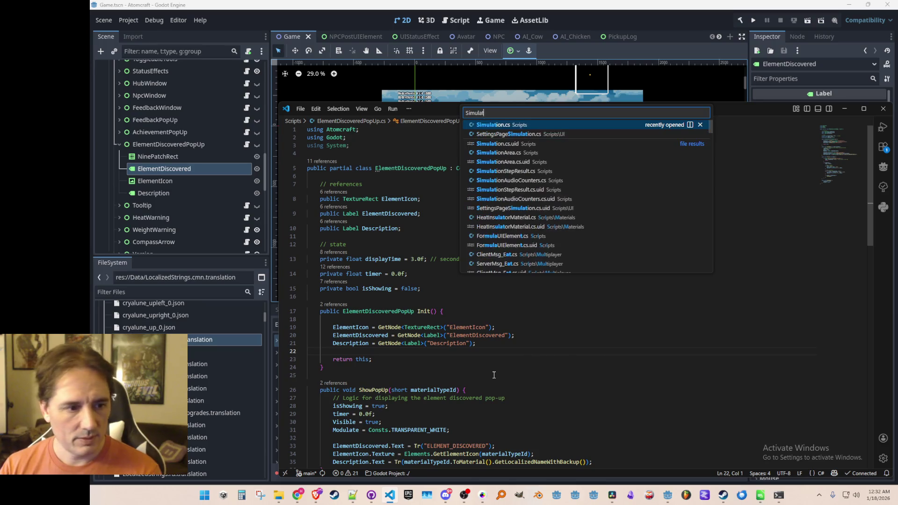
key(Escape)
scroll(408, 262, down, 5)
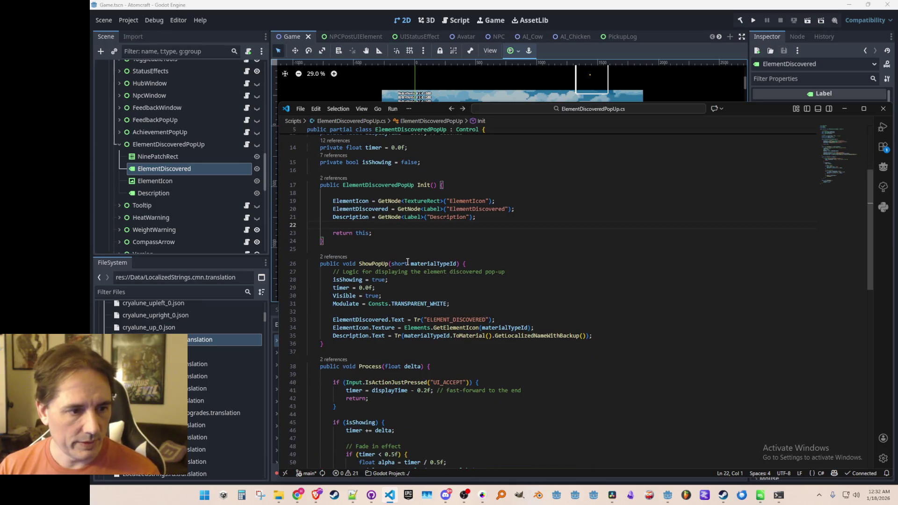
click(353, 256)
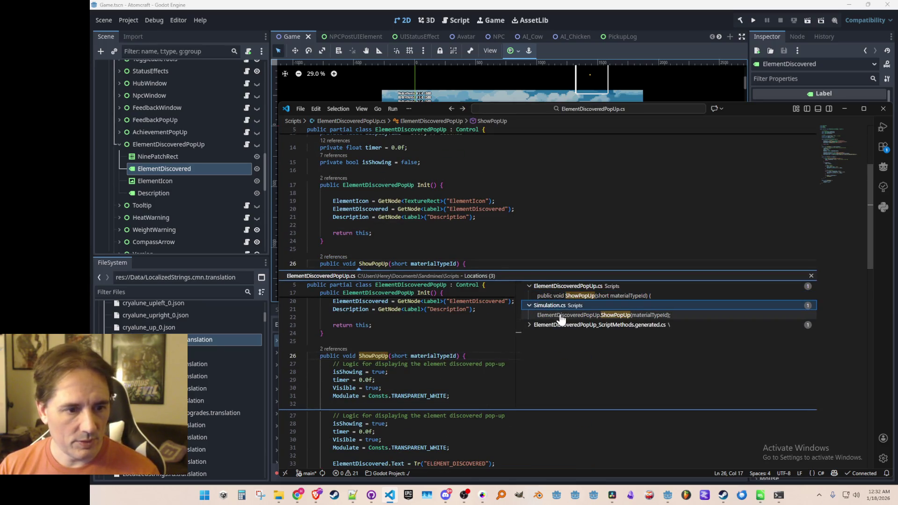
double_click(561, 323)
key(Escape)
scroll(585, 323, up, 2)
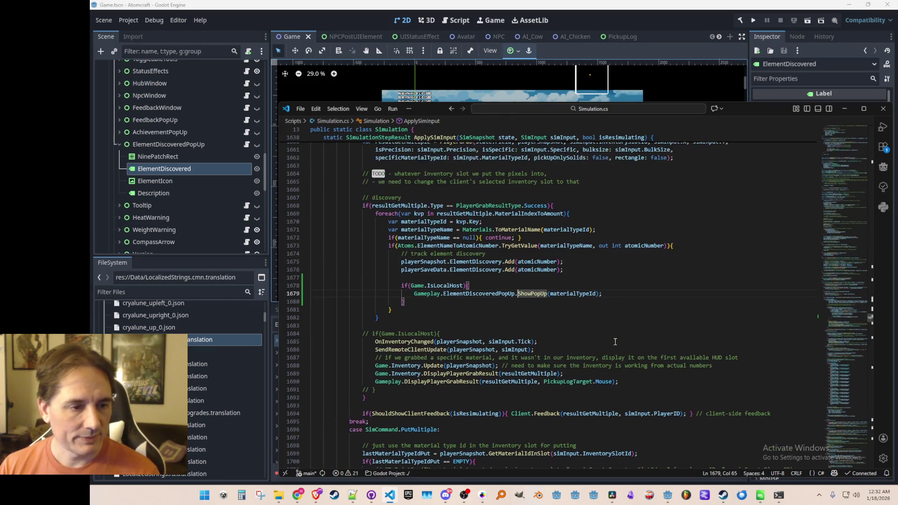
scroll(597, 359, up, 1)
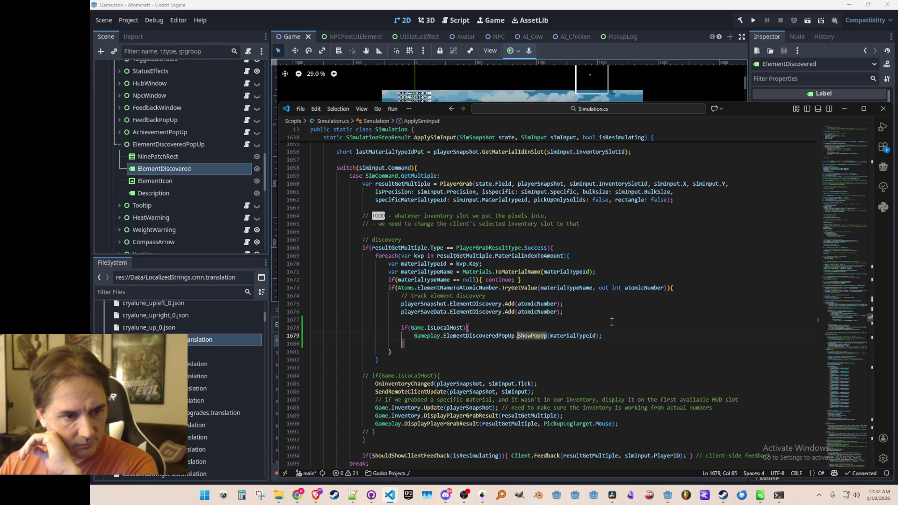
Open a new line after the atomic number lookup on line 1673
click(443, 312)
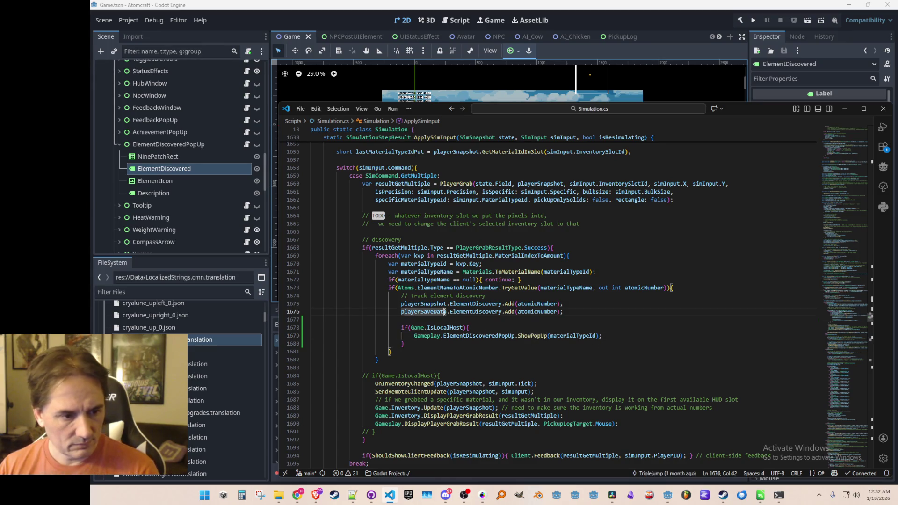
scroll(690, 370, down, 1)
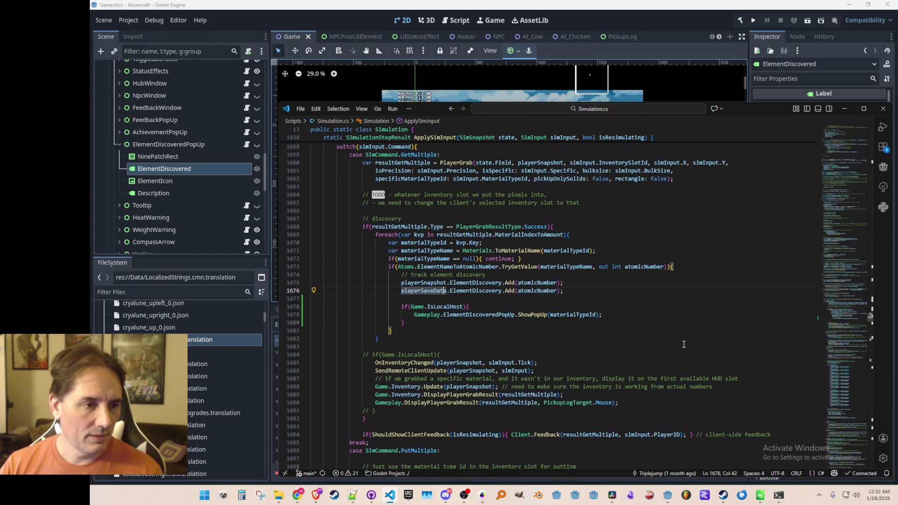
key(Up)
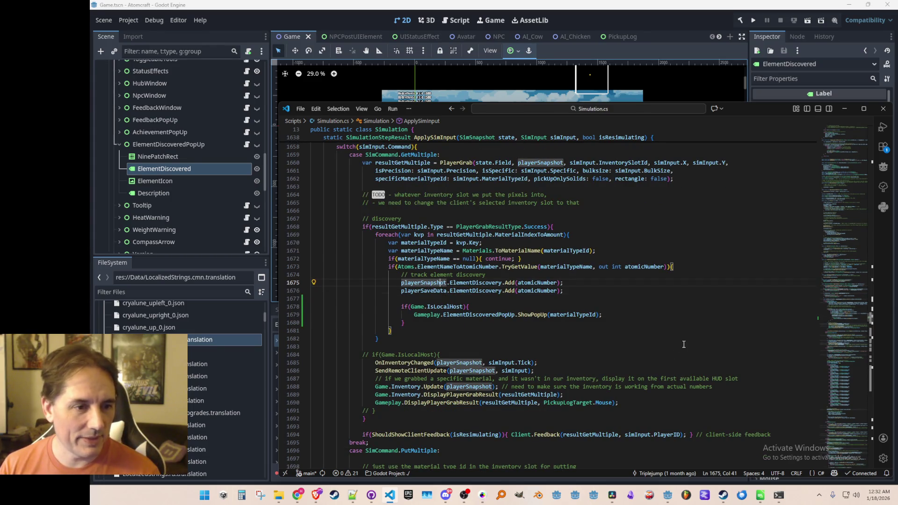
key(Home)
key(Home)
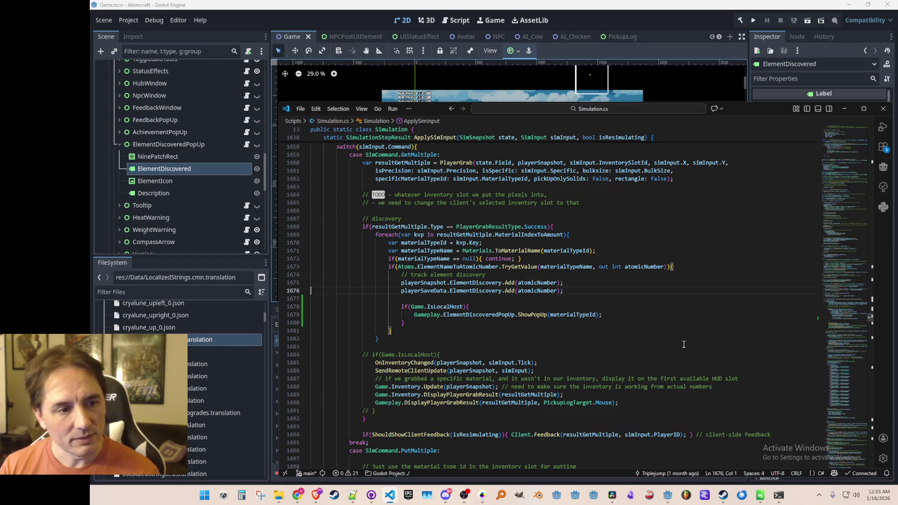
key(Up)
key(Up)
key(Up)
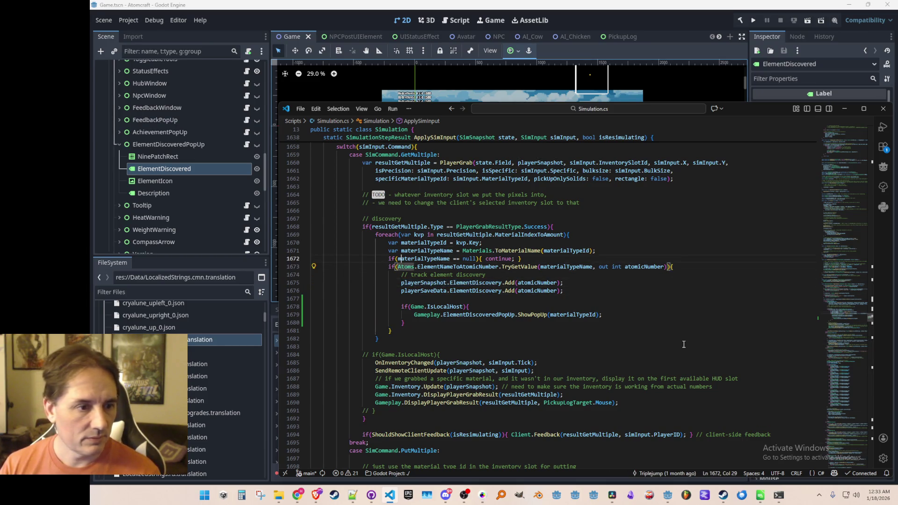
key(Down)
key(End)
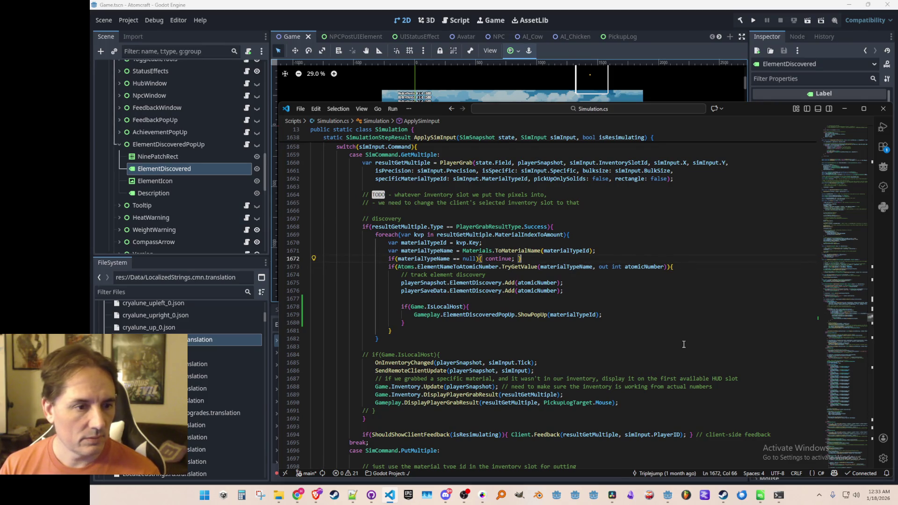
key(Return)
Wrap the discovery lines in if(playerSnapshot.ElementDiscovery.Contains(atomicNumber) == false), save, and rerun from Godot
text(f(playerSnapshot.ElementDiscovery.Contains(atomicNumber) == false){)
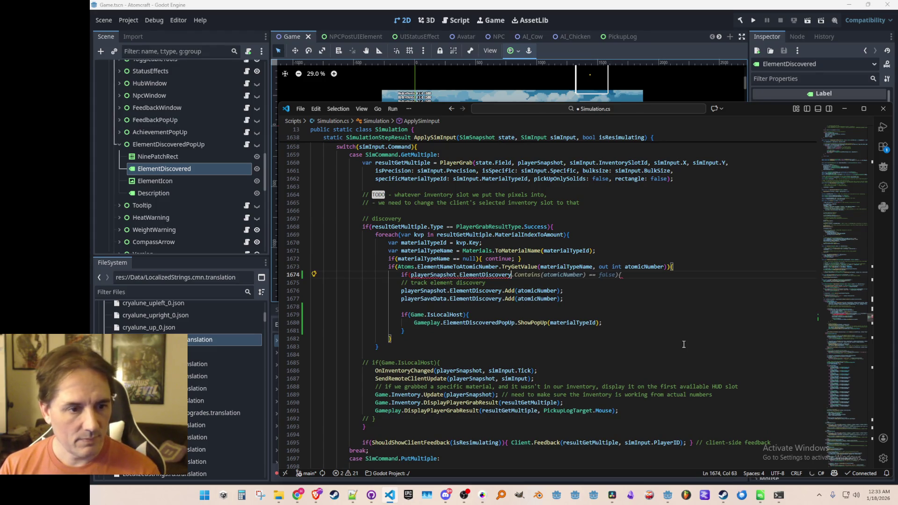
key(Right)
key(shift+Down)
key(shift+Down)
key(shift+Down)
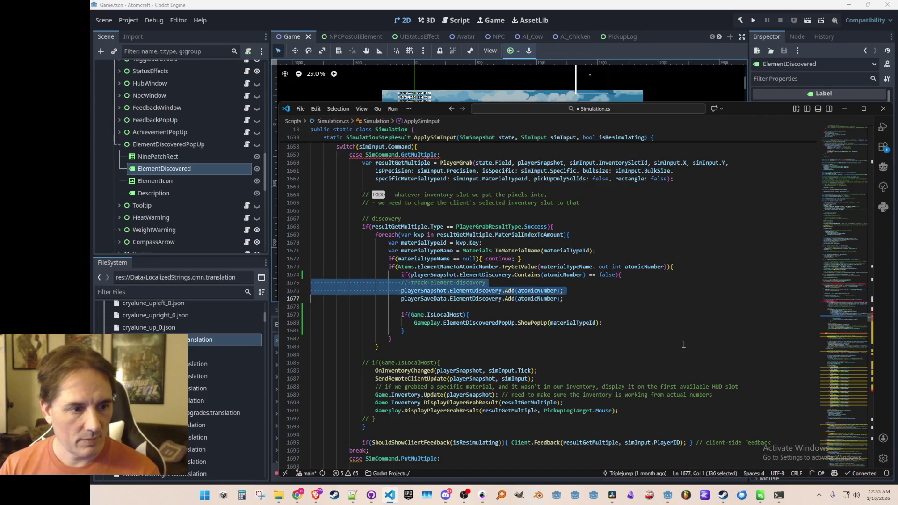
key(Tab)
key(Up)
key(End)
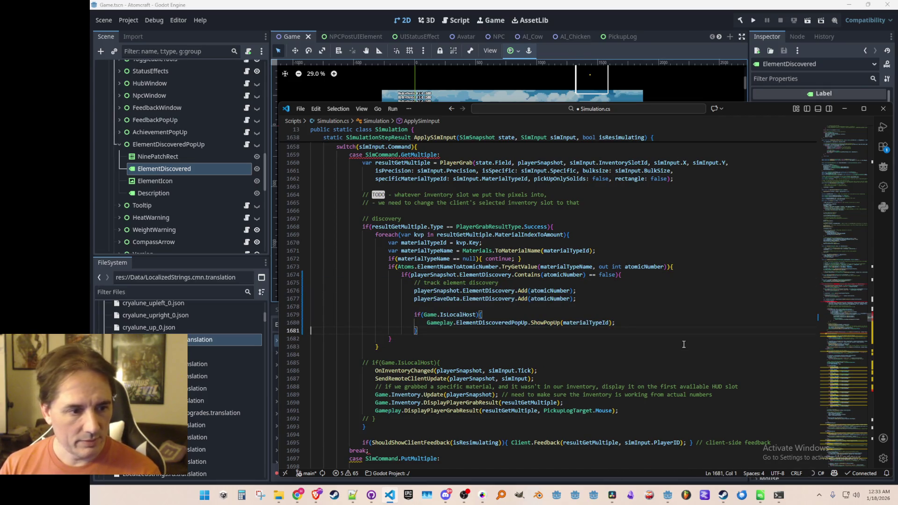
key(Return)
key(ctrl+s)
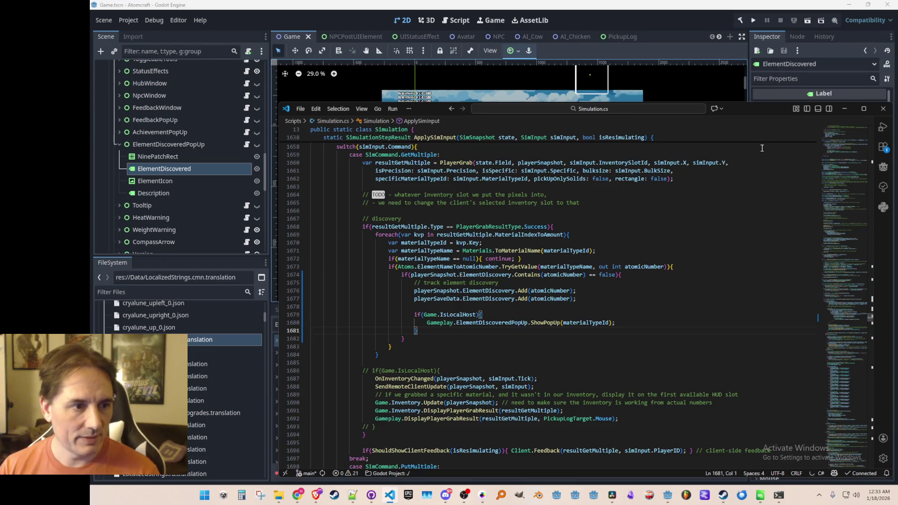
click(693, 18)
click(753, 21)
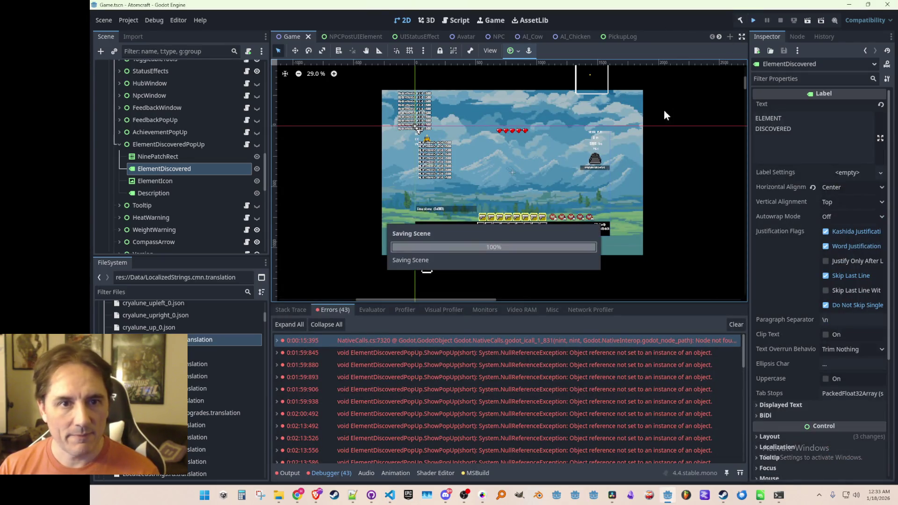
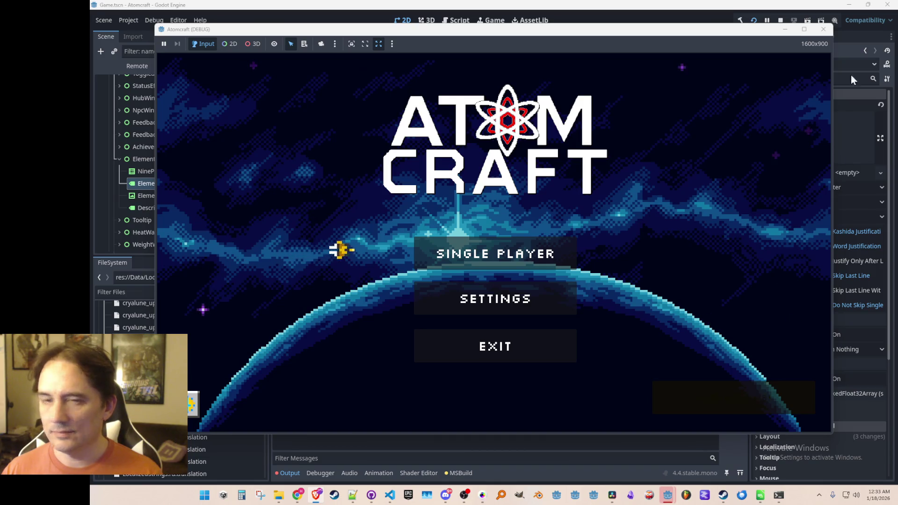
Start a Single Player game with a saved profile and load the Radiant Saga world
click(541, 255)
scroll(474, 265, down, 1)
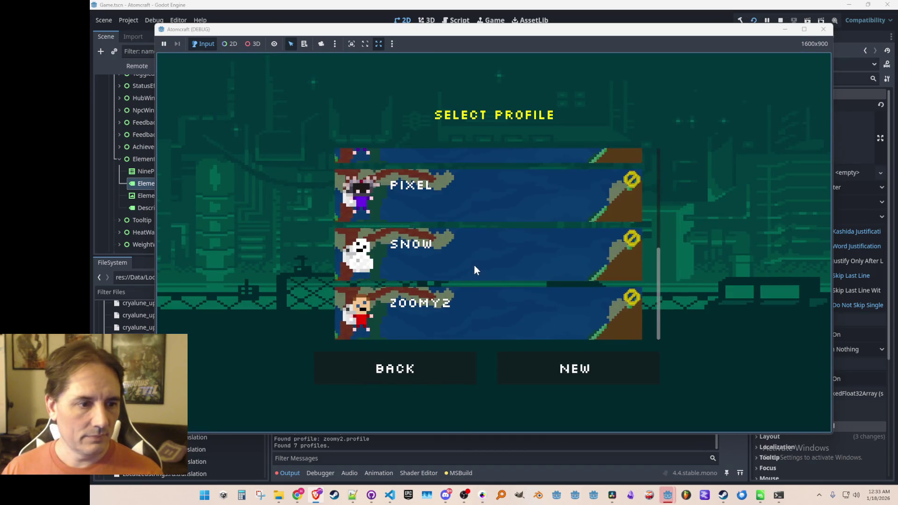
click(473, 265)
scroll(489, 234, down, 3)
scroll(492, 234, down, 3)
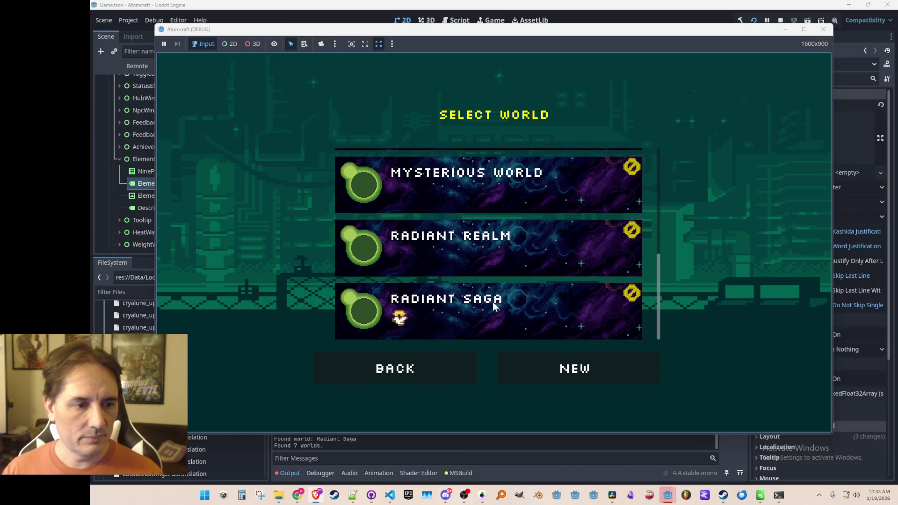
click(492, 302)
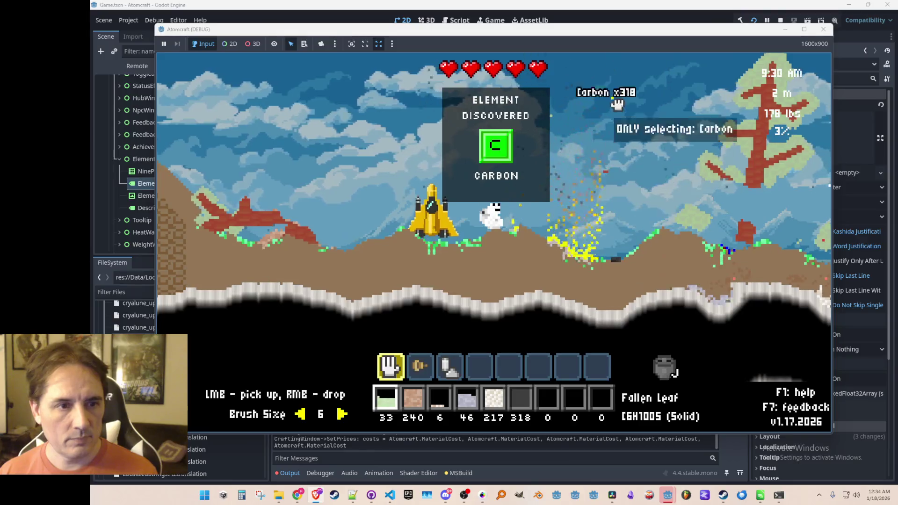
Fly up, drill the ground for charcoal and wood, and drop held dirt back by hand
key(space)
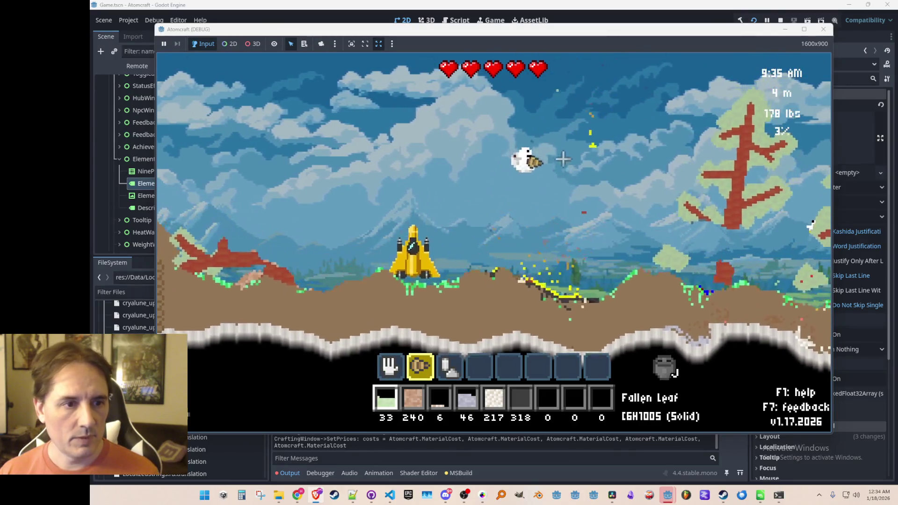
mouse_move(558, 243)
mouse_down()
mouse_move(437, 248)
mouse_move(568, 248)
mouse_move(549, 256)
mouse_move(583, 196)
mouse_move(515, 238)
mouse_move(510, 252)
mouse_move(503, 234)
mouse_move(483, 247)
mouse_move(483, 169)
mouse_up()
key(1)
right_click(483, 170)
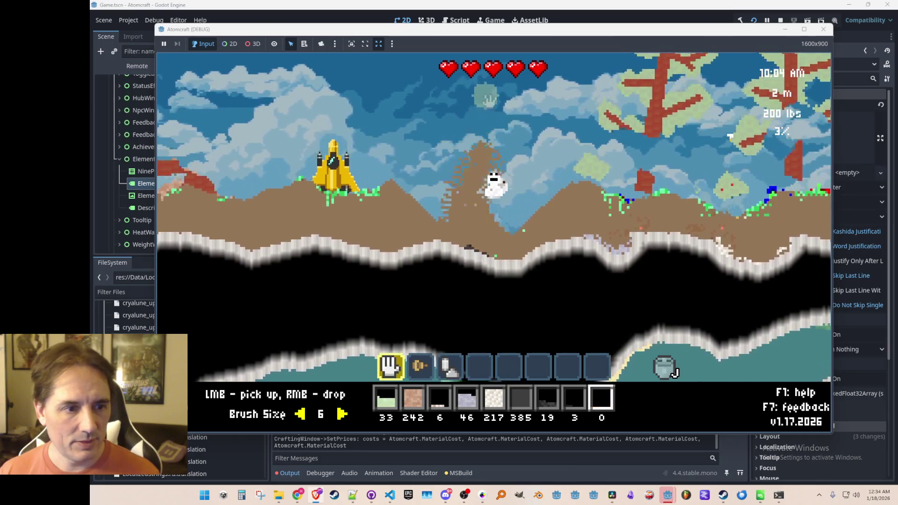
key(d)
key(2)
Drill through the tree canopies to harvest wood, leaves and nuts
mouse_move(545, 210)
mouse_down()
mouse_move(540, 224)
mouse_move(498, 239)
mouse_up()
mouse_move(517, 273)
mouse_down()
mouse_move(510, 267)
mouse_move(498, 293)
mouse_move(489, 187)
mouse_move(499, 260)
mouse_move(527, 180)
mouse_move(517, 237)
mouse_move(498, 262)
mouse_move(490, 230)
mouse_move(493, 257)
mouse_move(548, 191)
mouse_up()
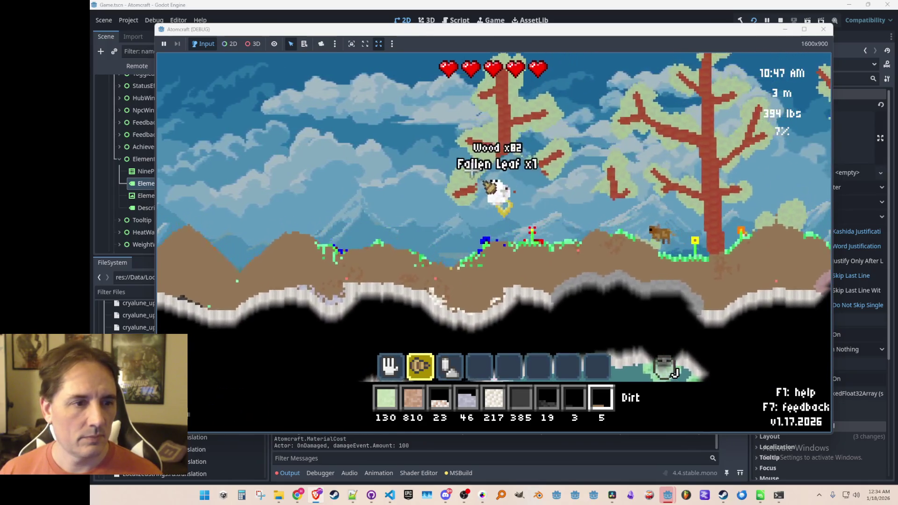
drag(472, 173, 489, 242)
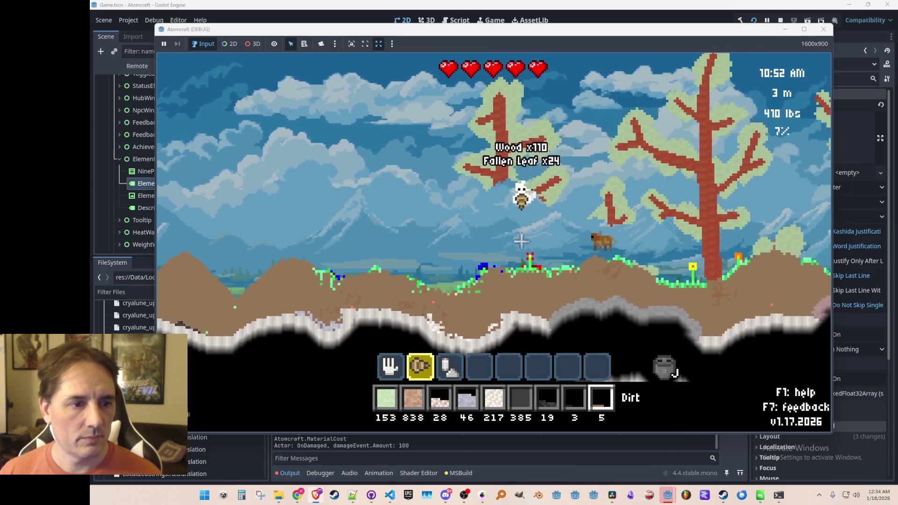
drag(525, 196, 524, 216)
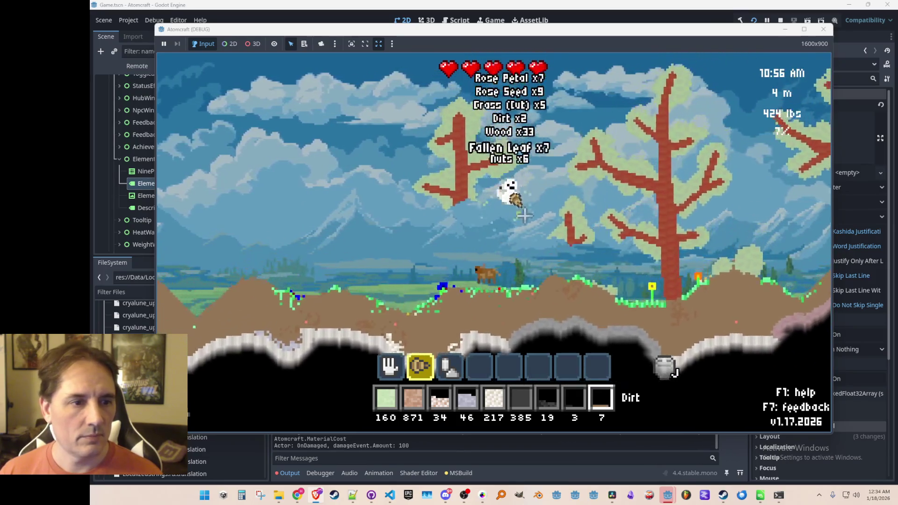
mouse_move(463, 173)
mouse_down()
mouse_move(457, 356)
mouse_move(466, 276)
mouse_move(511, 272)
mouse_up()
mouse_move(496, 187)
mouse_down()
mouse_move(520, 262)
mouse_move(487, 283)
mouse_move(545, 203)
mouse_move(508, 170)
mouse_move(523, 206)
mouse_up()
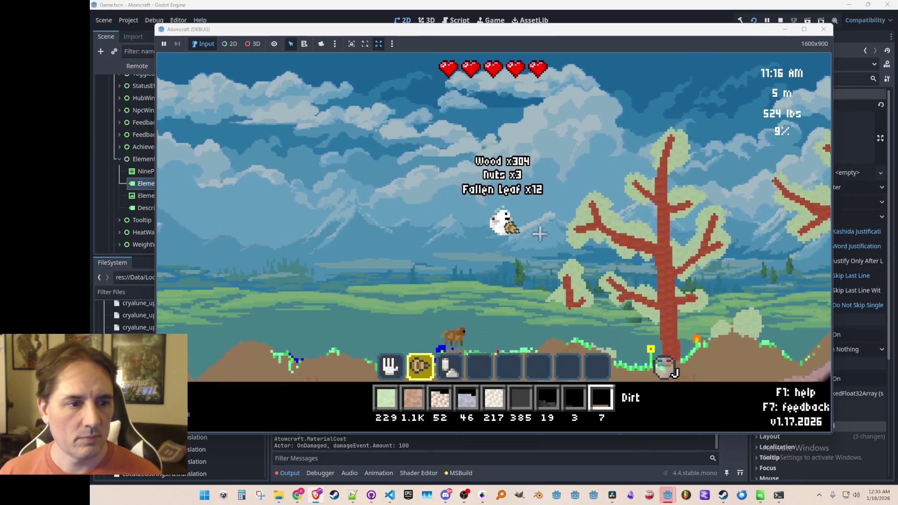
mouse_move(537, 245)
mouse_down()
mouse_move(581, 271)
mouse_move(518, 231)
mouse_move(505, 245)
mouse_move(507, 166)
mouse_move(520, 169)
mouse_move(513, 225)
mouse_up()
drag(539, 181, 554, 154)
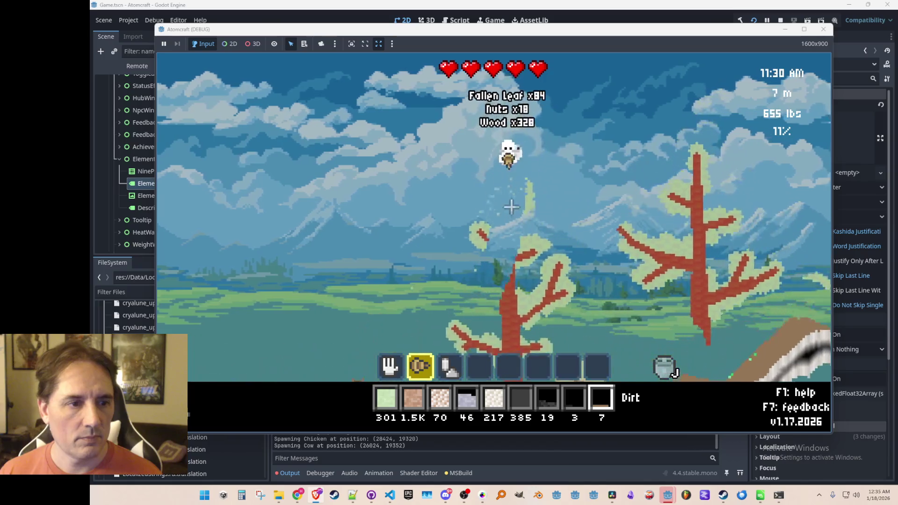
drag(516, 253, 516, 263)
Dig dirt, mine the tall tree, and drill carbon from the burnt tree
key(a)
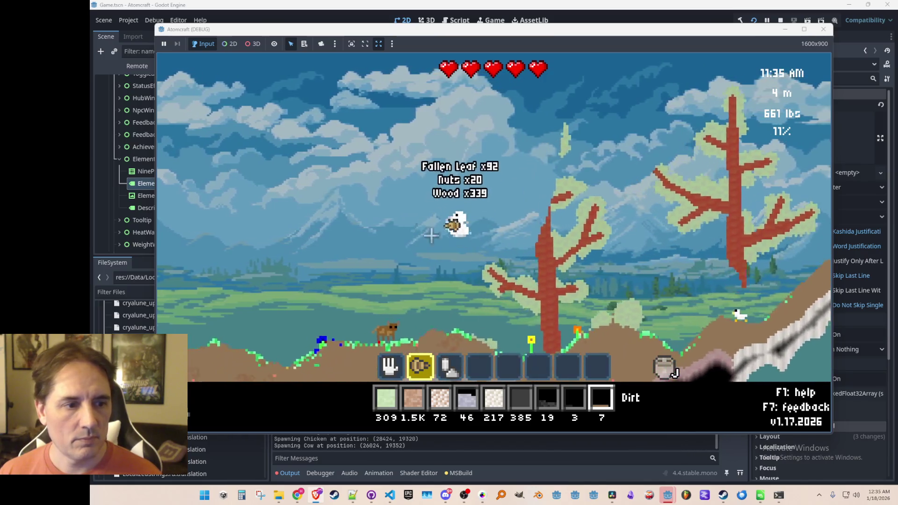
drag(548, 277, 469, 162)
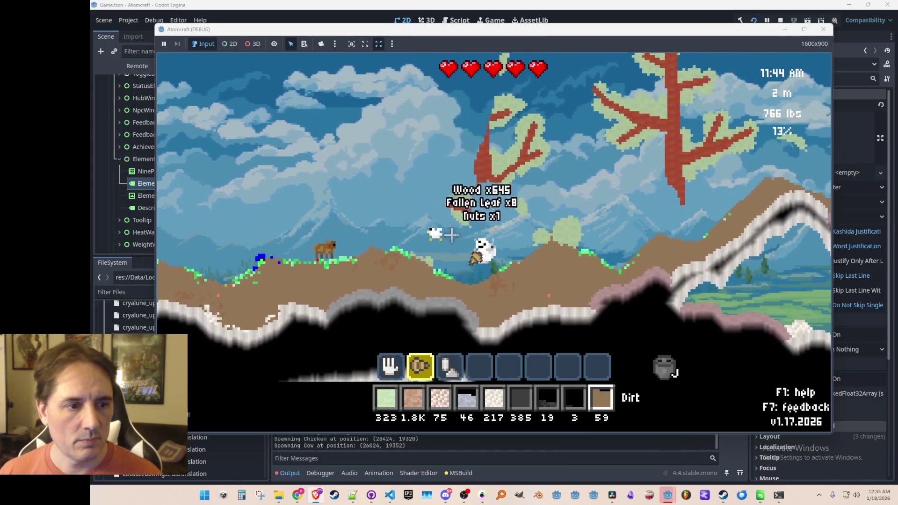
drag(466, 184, 499, 108)
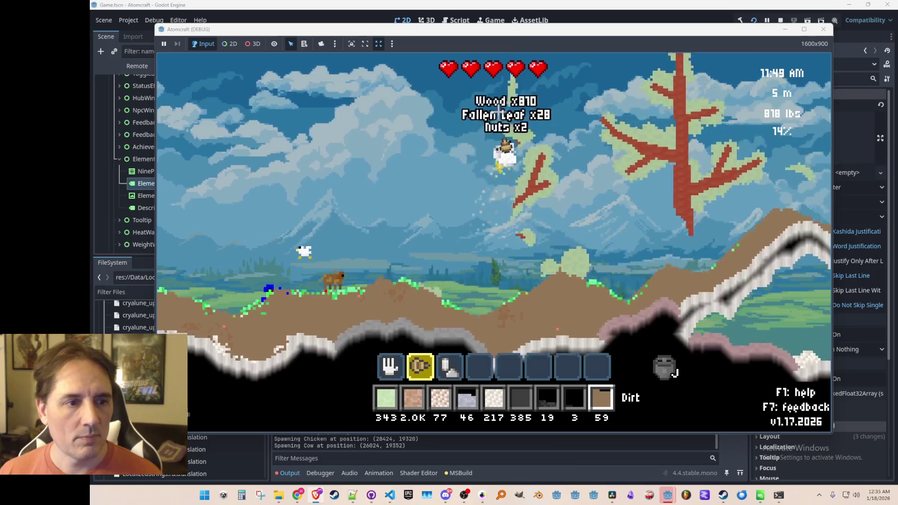
mouse_move(500, 193)
mouse_down()
mouse_move(501, 304)
mouse_move(491, 317)
mouse_move(452, 202)
mouse_up()
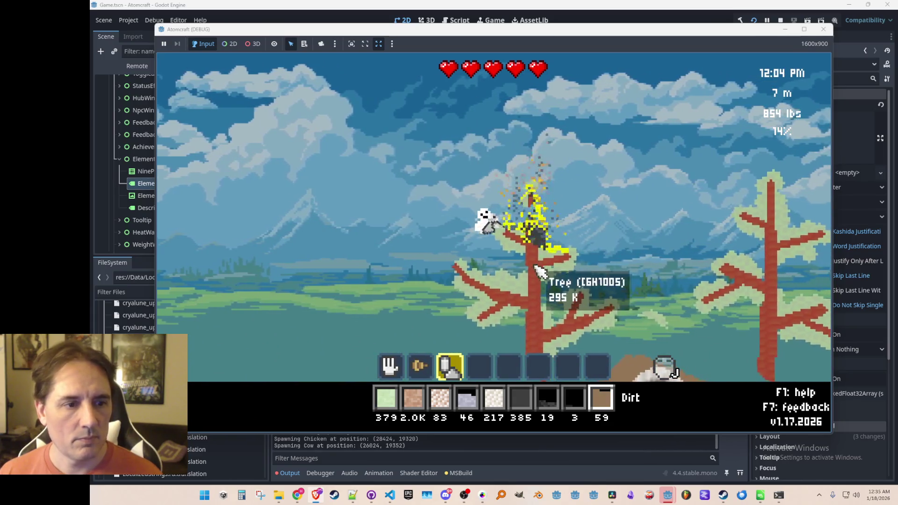
key(2)
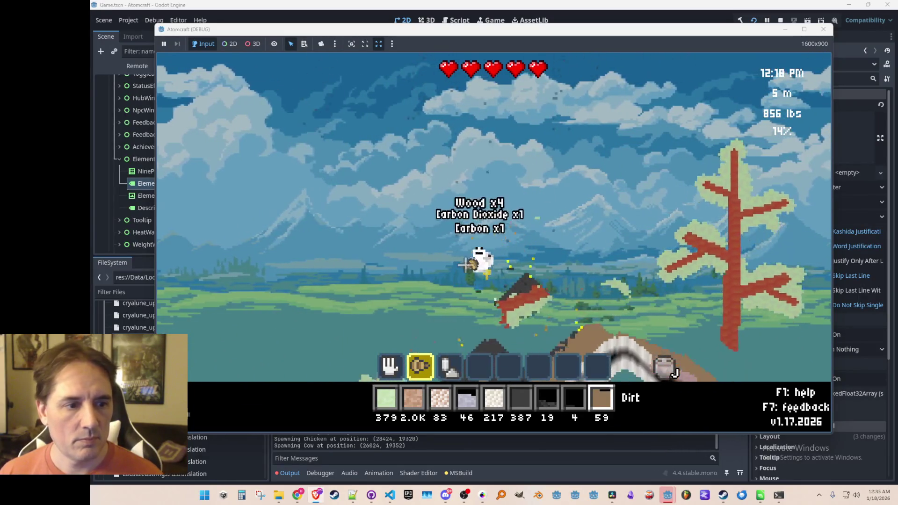
mouse_move(534, 256)
mouse_down()
mouse_move(531, 305)
mouse_move(519, 224)
mouse_up()
Drill out carbon, charcoal, dirt and cuprite rock
mouse_move(420, 230)
mouse_down()
mouse_move(436, 295)
mouse_move(537, 248)
mouse_up()
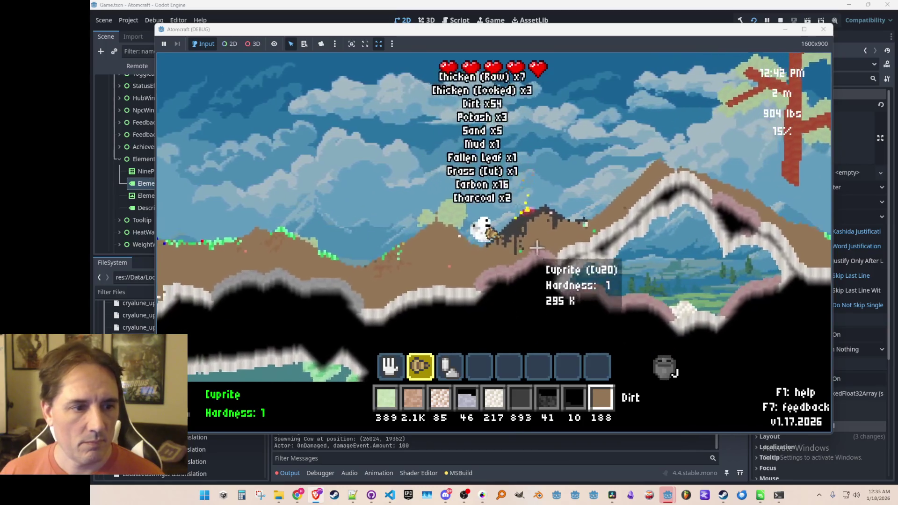
mouse_move(467, 272)
mouse_down()
mouse_move(571, 226)
mouse_move(538, 220)
mouse_move(561, 210)
mouse_move(461, 290)
mouse_move(498, 301)
mouse_move(487, 283)
mouse_move(465, 296)
mouse_move(450, 277)
mouse_move(487, 262)
mouse_move(537, 193)
mouse_move(536, 219)
mouse_move(536, 205)
mouse_move(521, 207)
mouse_up()
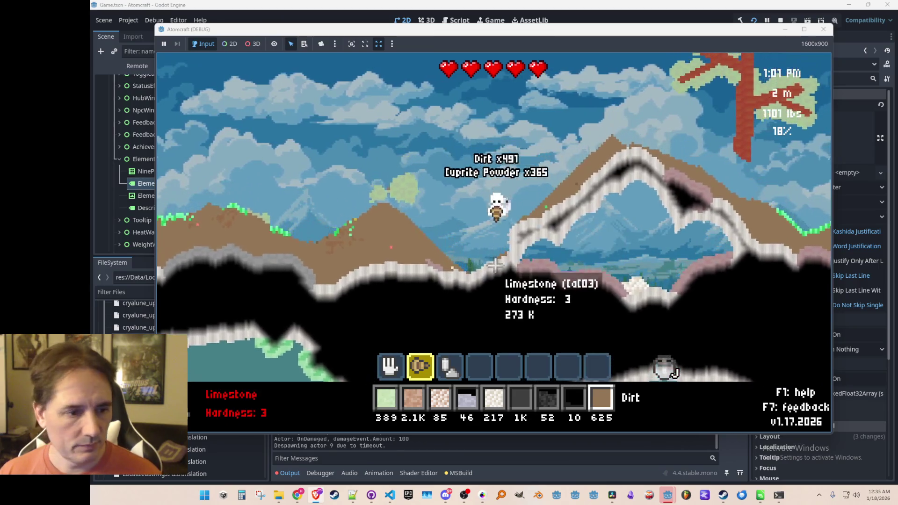
scroll(520, 270, up, 3)
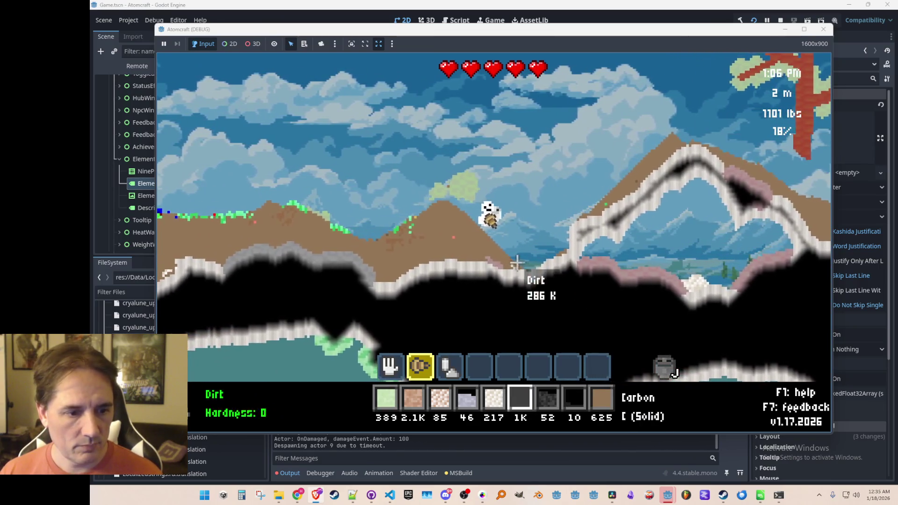
scroll(548, 182, up, 5)
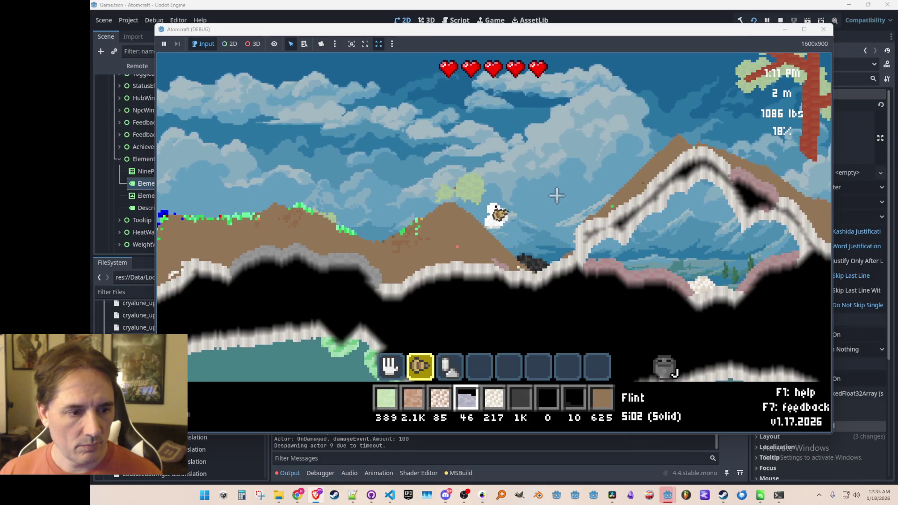
Pour Wood from the dispenser onto the fire to make charcoal, then switch to the hand
key(3)
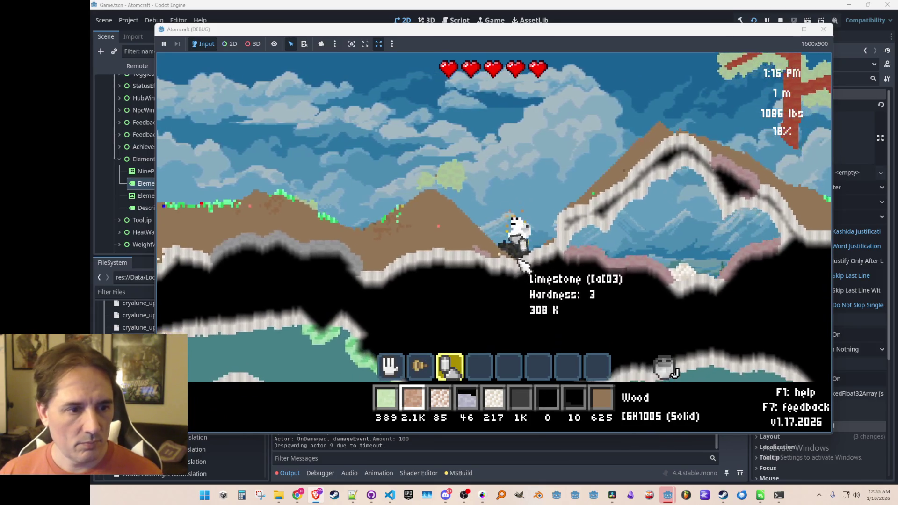
scroll(546, 263, up, 1)
scroll(543, 261, down, 1)
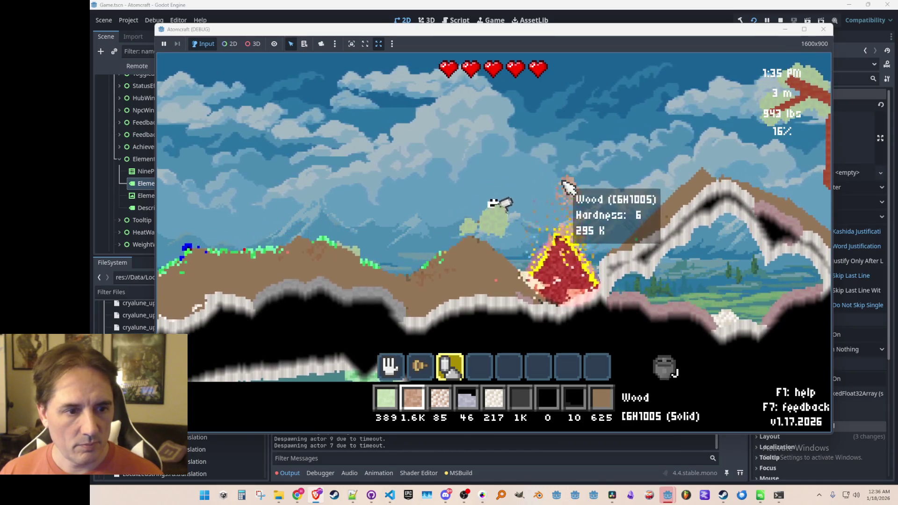
mouse_move(579, 130)
mouse_down()
mouse_move(600, 81)
mouse_move(613, 100)
mouse_move(602, 104)
mouse_move(613, 89)
mouse_up()
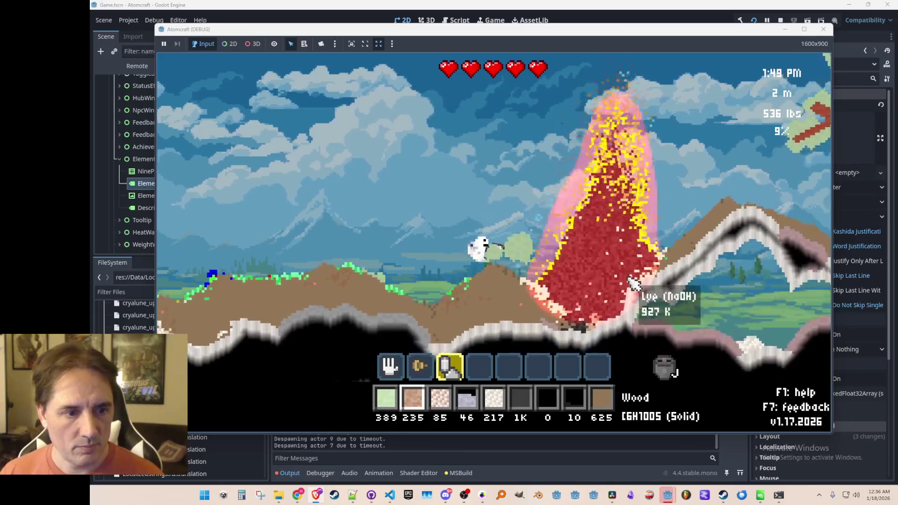
key(1)
scroll(599, 231, down, 5)
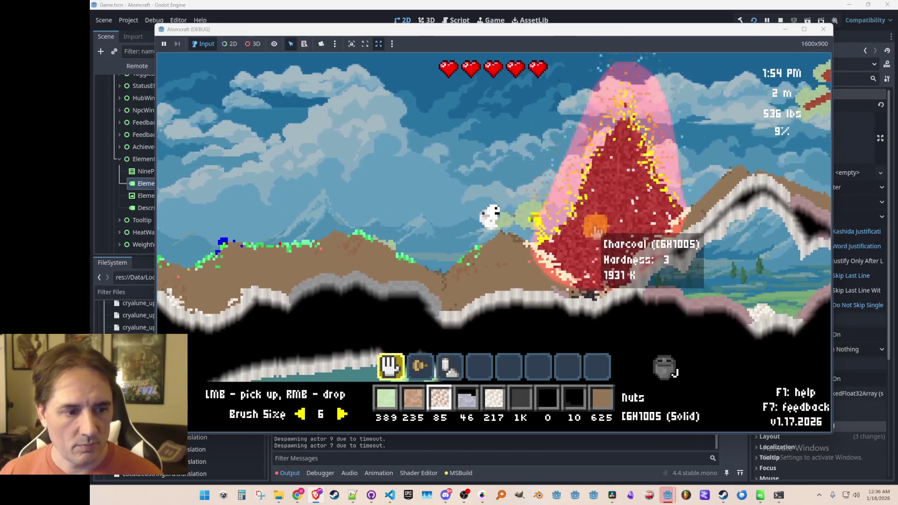
scroll(595, 230, up, 1)
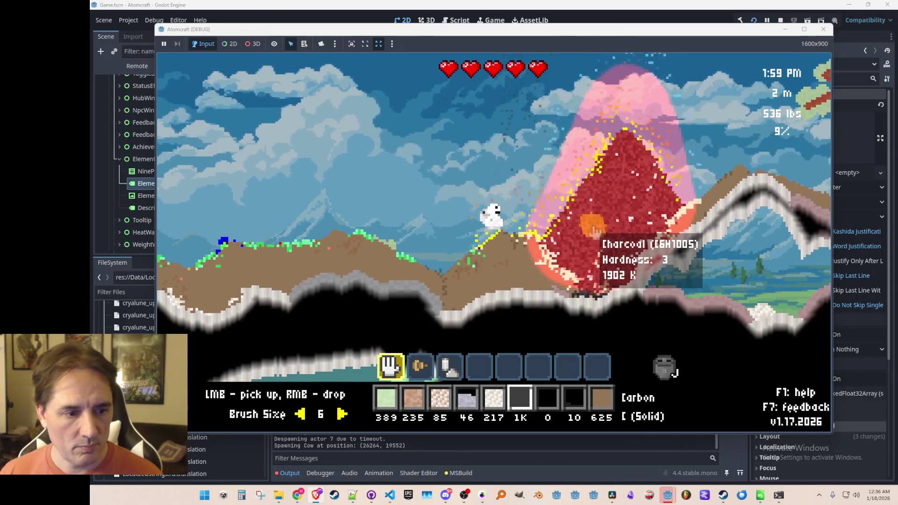
scroll(595, 230, down, 1)
Put Cuprite Powder into the material bar and drop all of it into the world
key(c)
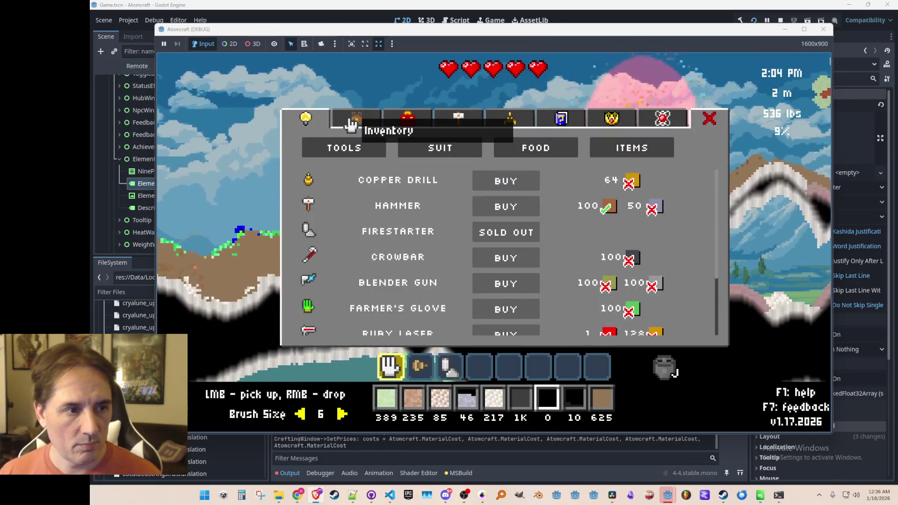
click(352, 122)
click(377, 247)
key(w)
right_click(652, 80)
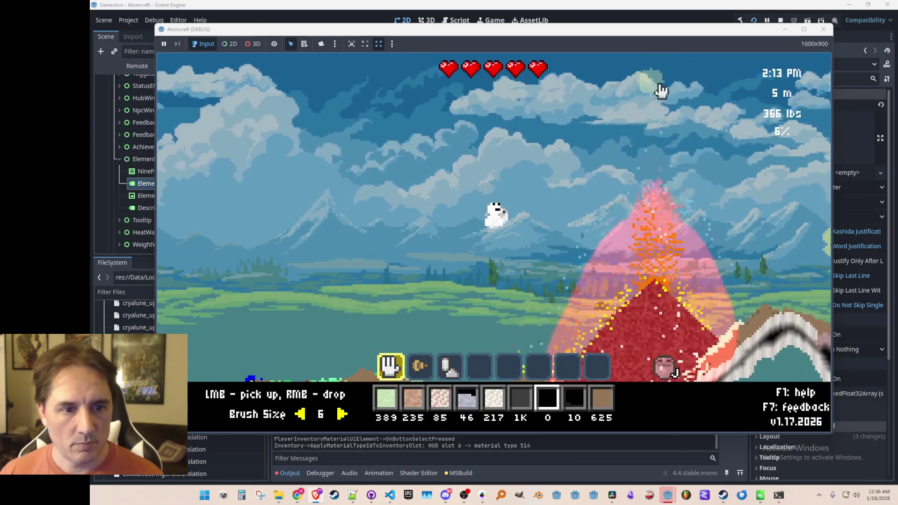
Scoop charcoal from the blaze and the yellow copper patch, then check the discovered elements table
mouse_move(648, 262)
mouse_down()
mouse_move(618, 255)
mouse_move(655, 240)
mouse_move(658, 223)
mouse_move(573, 221)
mouse_move(694, 202)
mouse_up()
scroll(657, 224, up, 2)
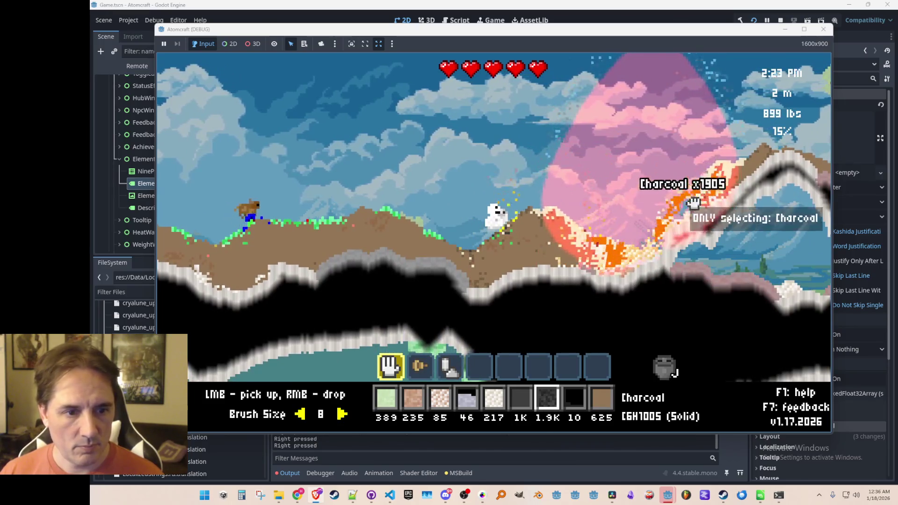
mouse_move(588, 277)
mouse_down()
mouse_move(646, 278)
mouse_move(694, 208)
mouse_up()
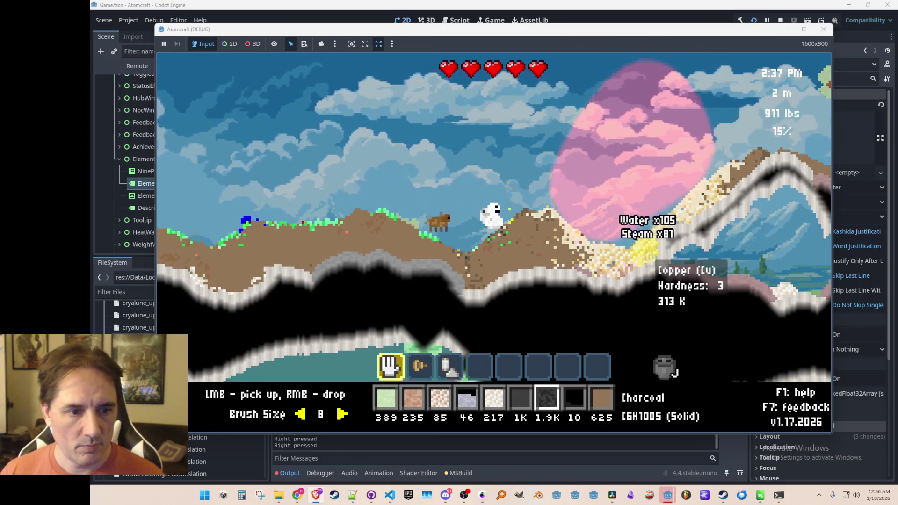
drag(652, 260, 694, 209)
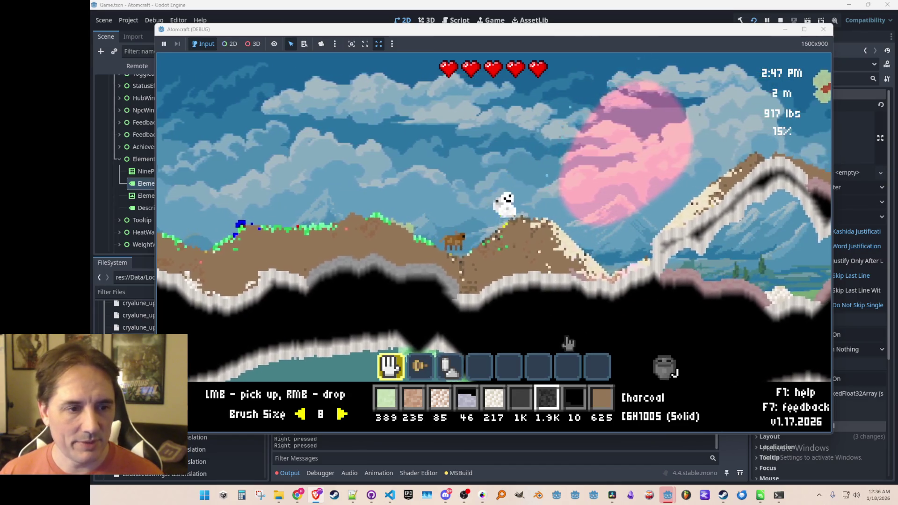
key(Tab)
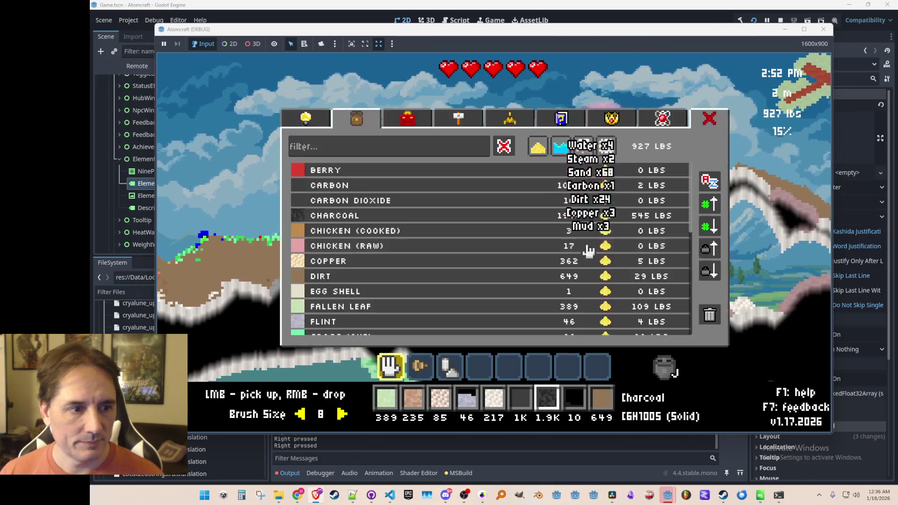
click(662, 117)
key(Tab)
key(Tab)
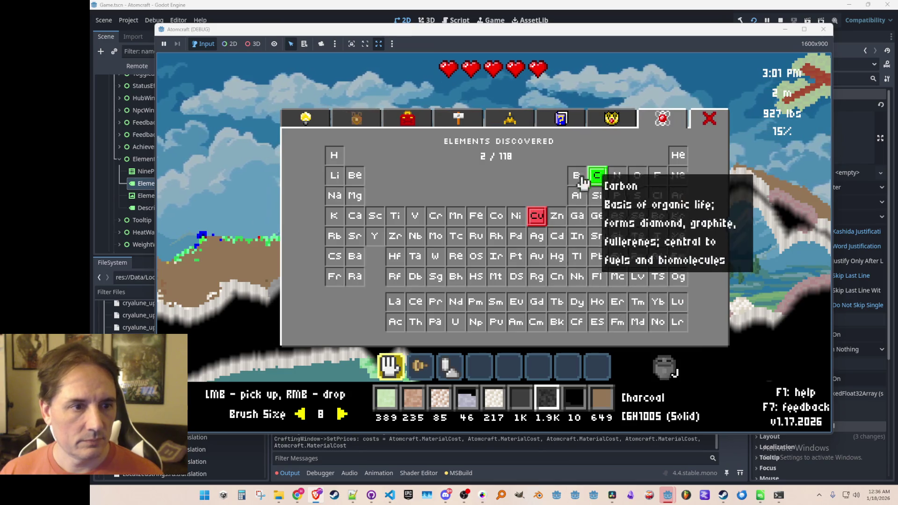
Buy the Copper Drill in the Upgrades shop and close the panel
click(357, 119)
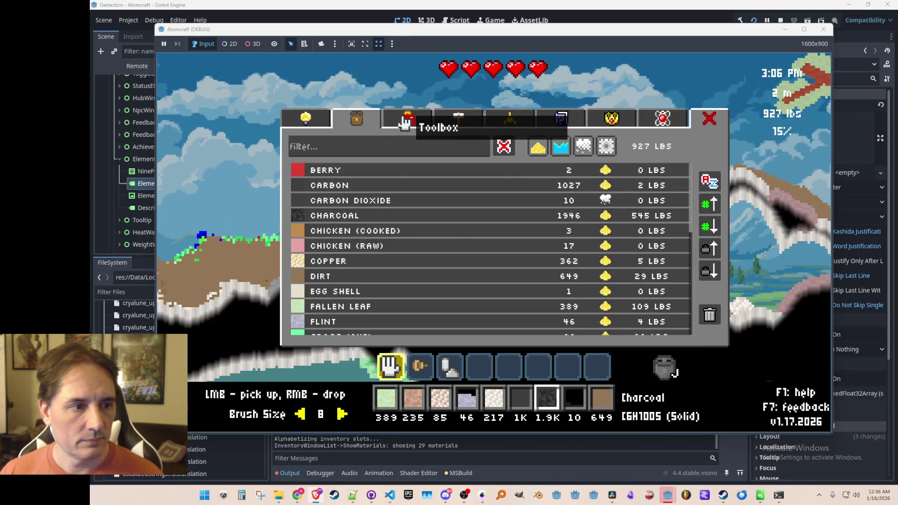
click(406, 123)
click(307, 119)
click(519, 185)
key(Tab)
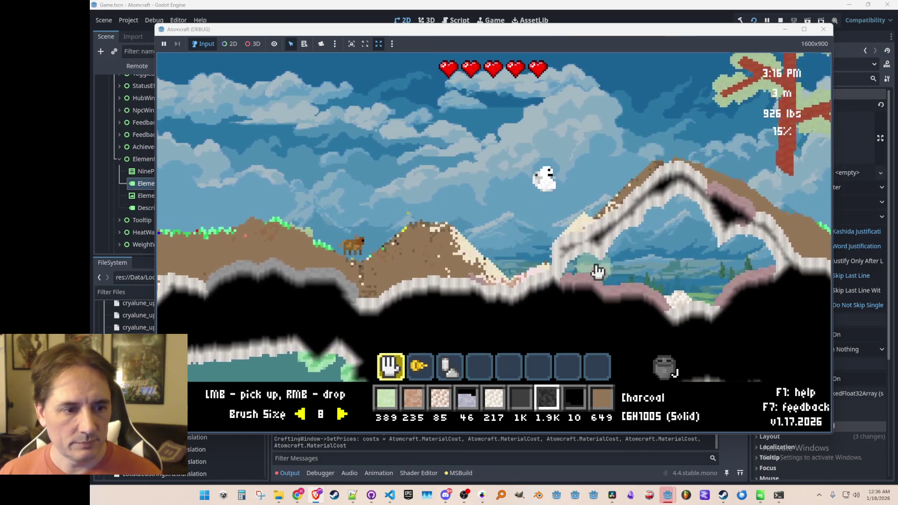
Equip the drill and travel right over the hills, flying down toward the caves
key(2)
key(d)
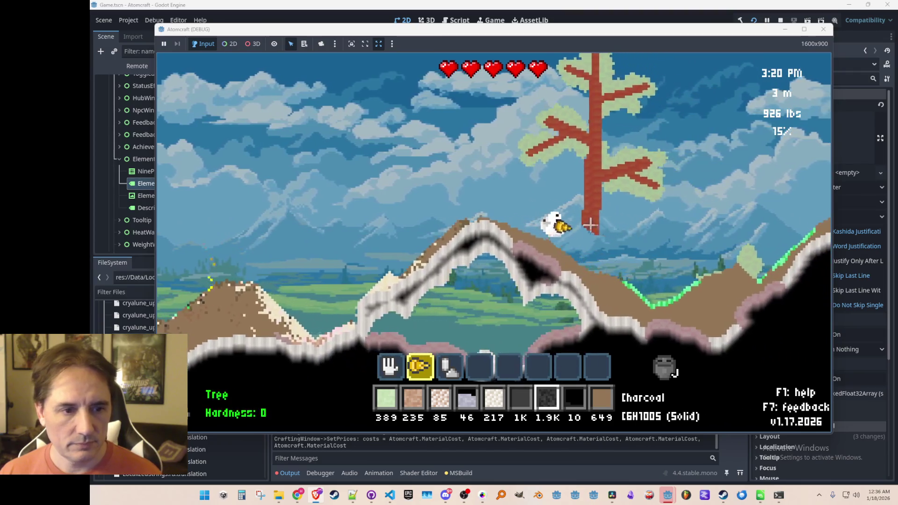
key(d)
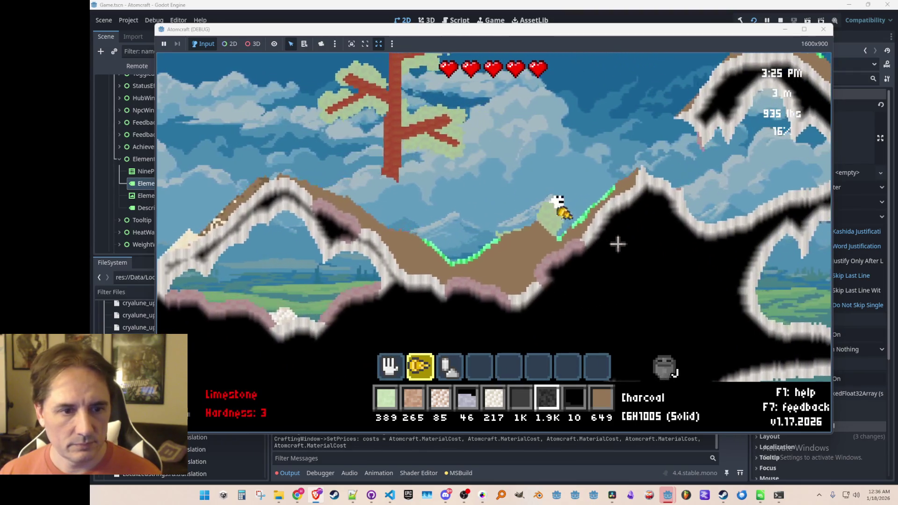
key(d)
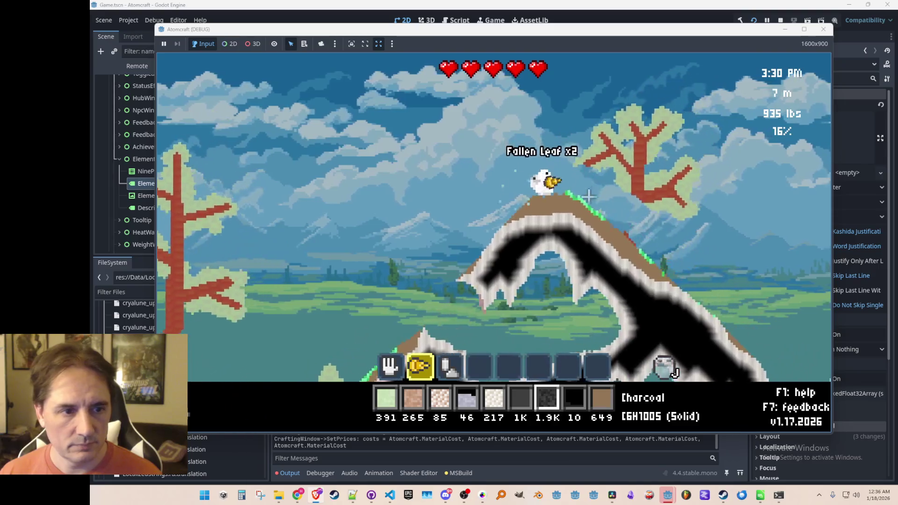
key(d)
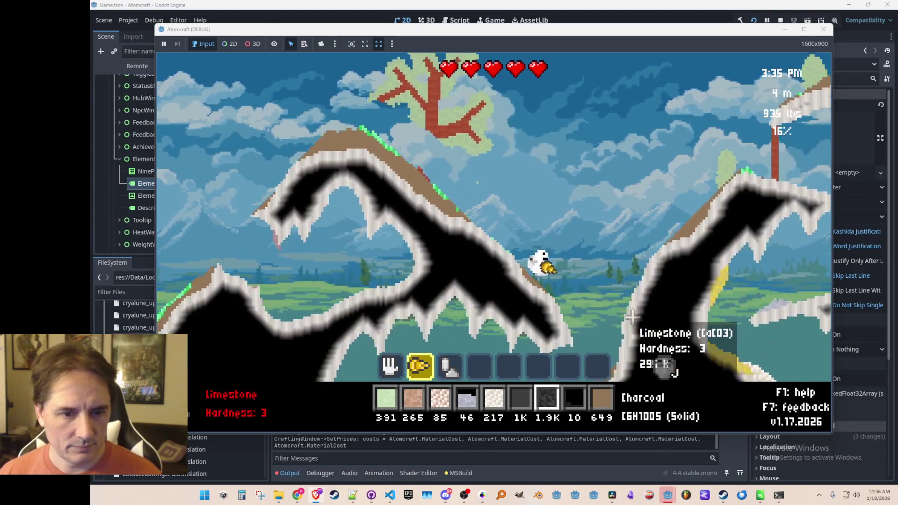
key(d)
key(space)
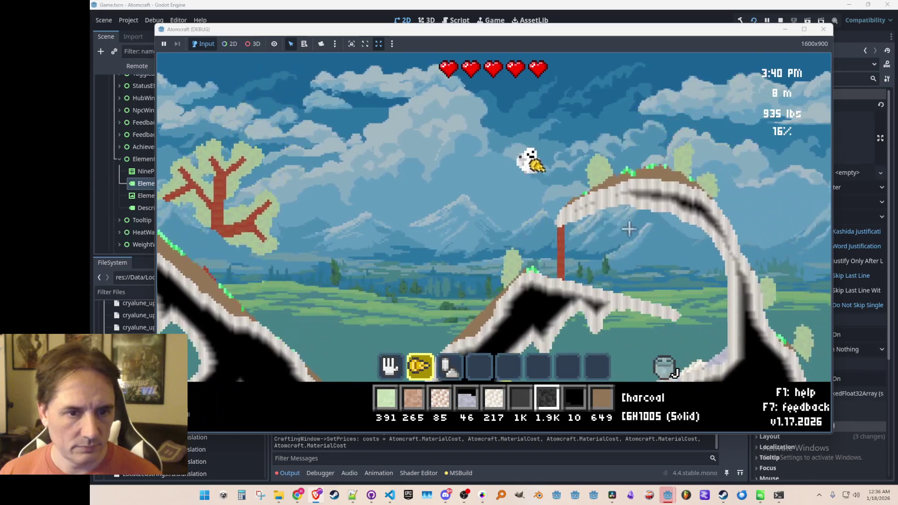
key(d)
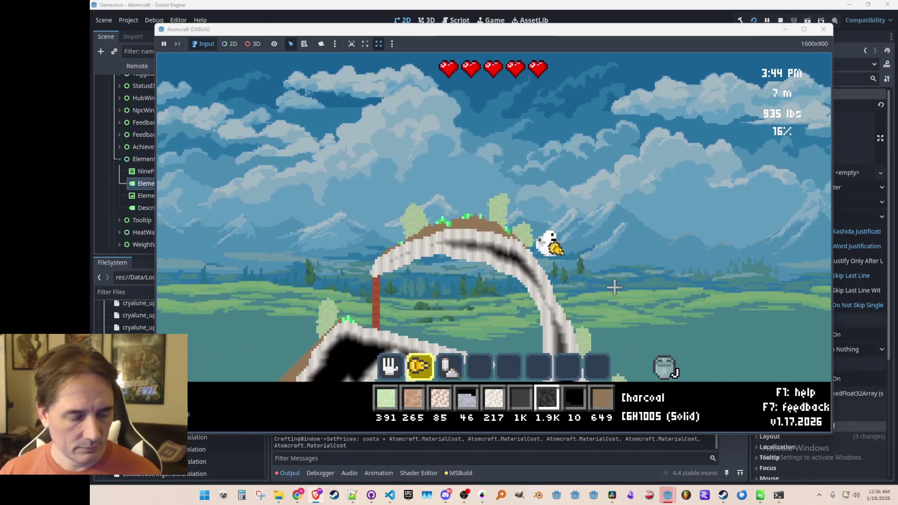
key(d)
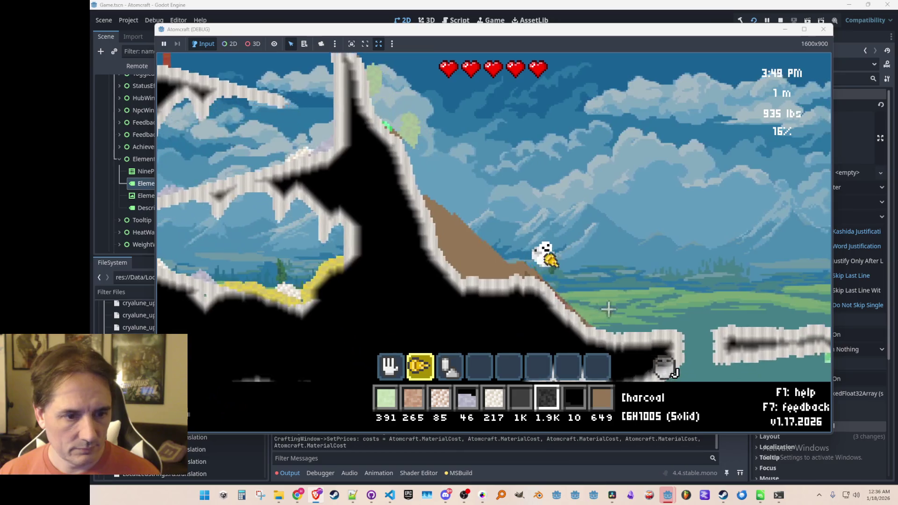
key(d)
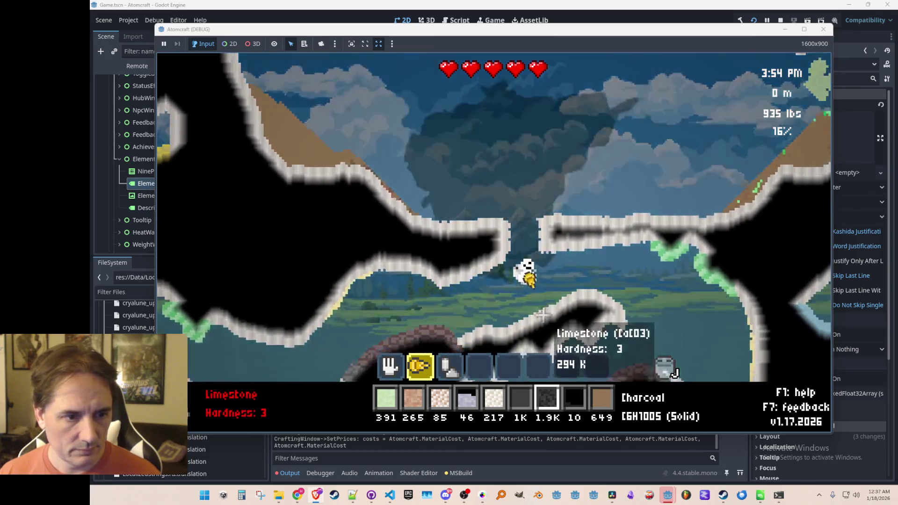
Descend through the cave, then fly back out and continue right across the hills
key(a)
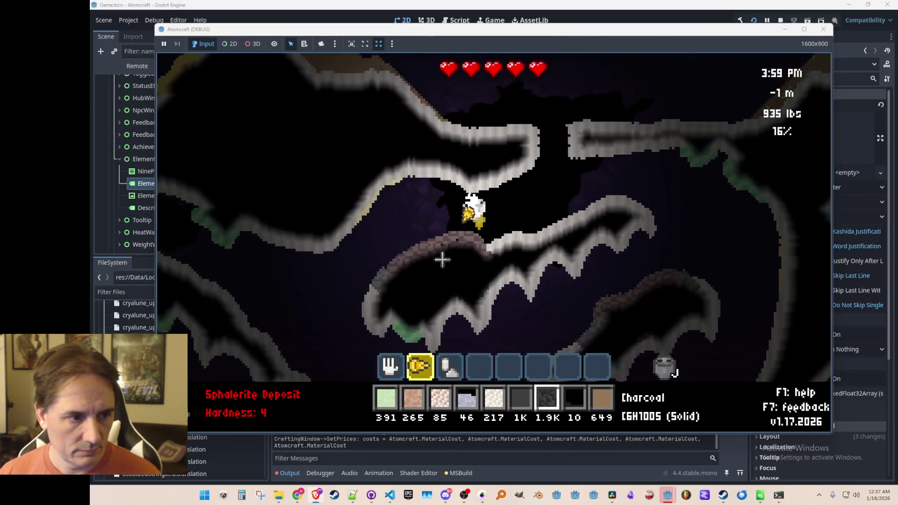
key(a)
key(d)
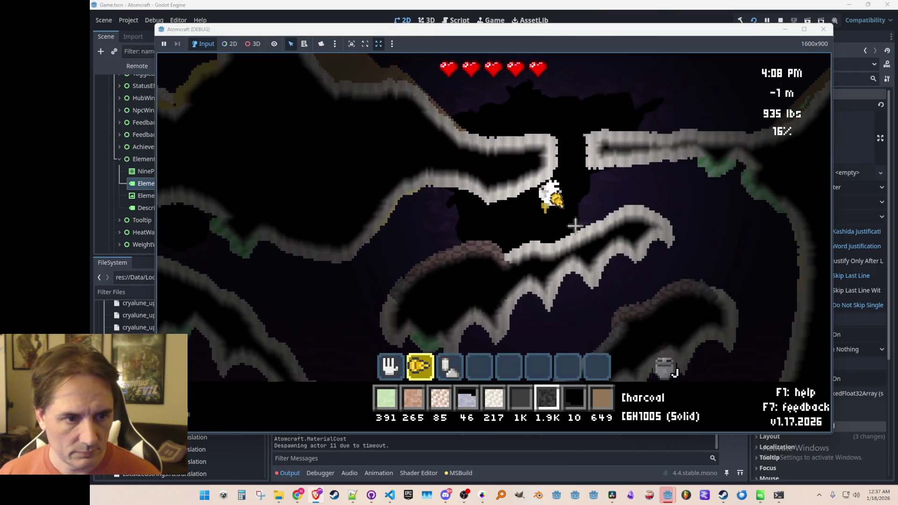
key(w)
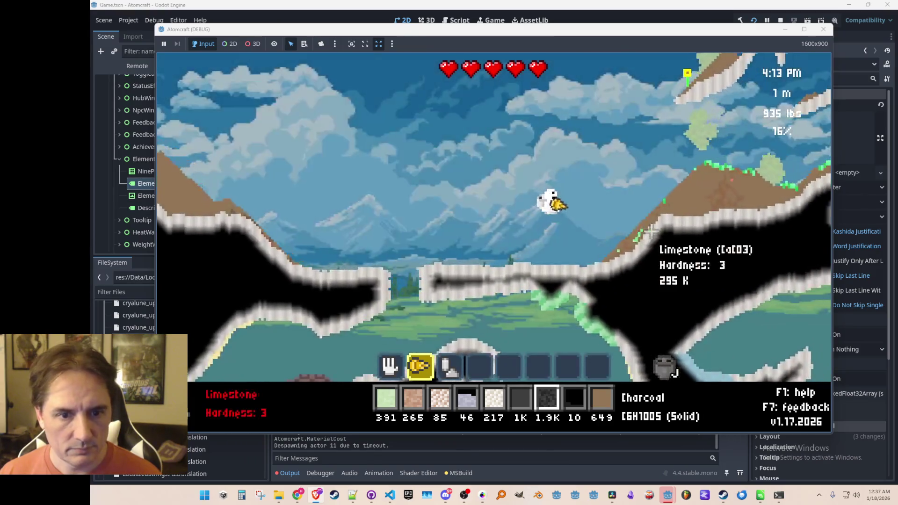
key(d)
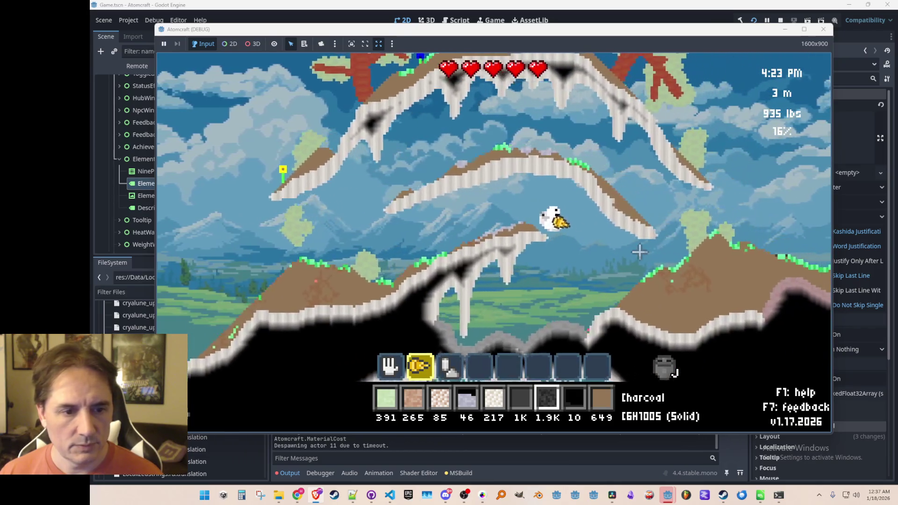
key(d)
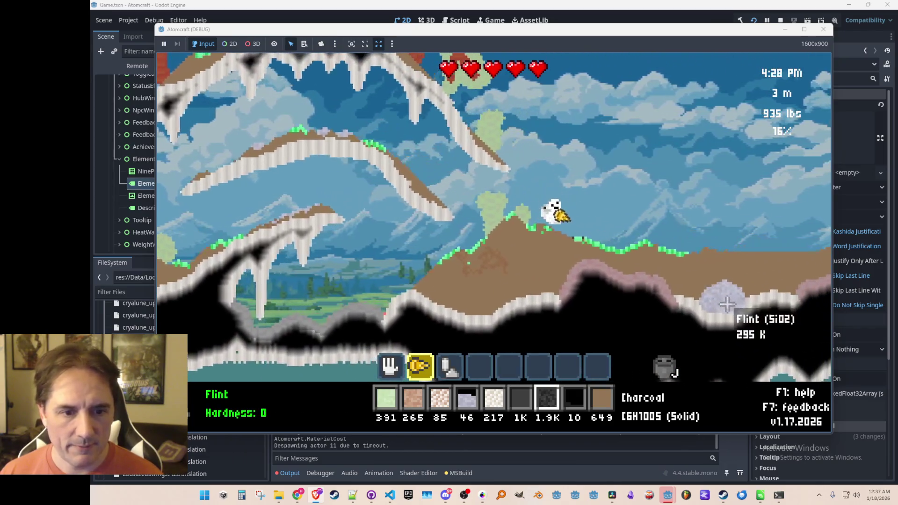
key(d)
key(d)
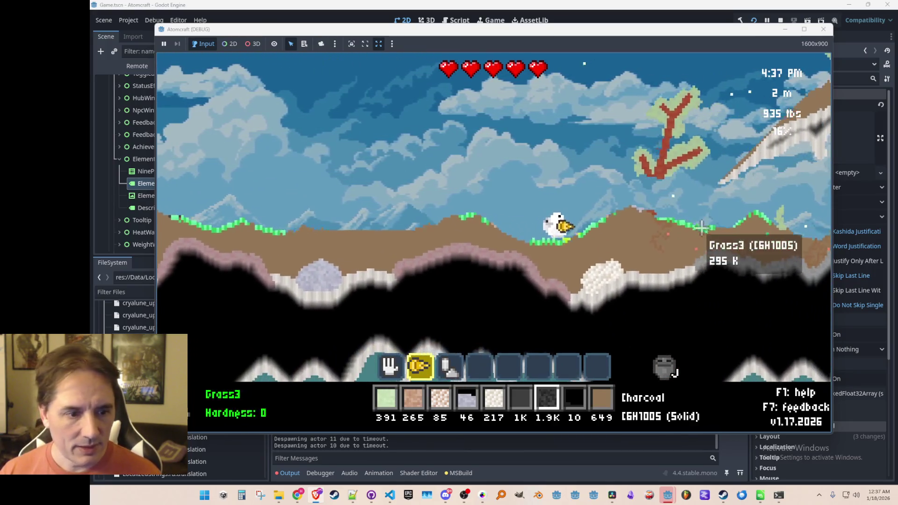
Switch to the hand to gather material across the terrain, then re-equip the drill
key(1)
key(a)
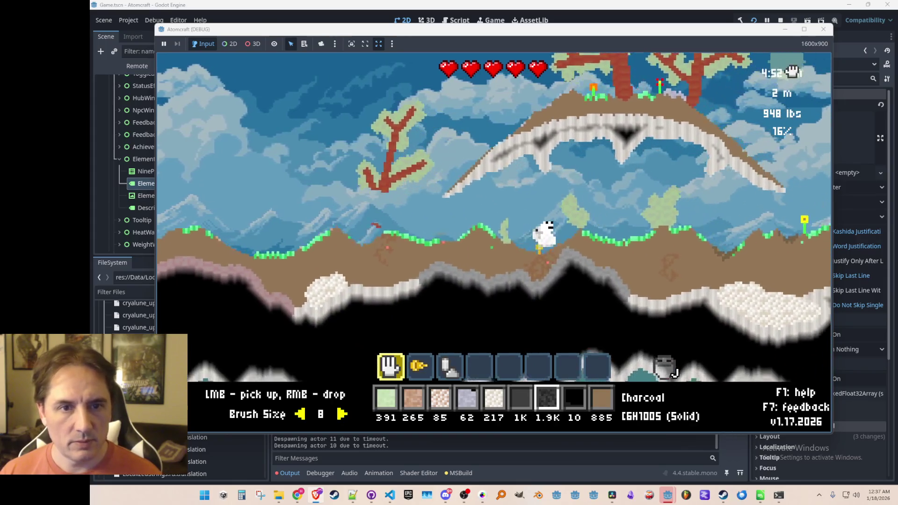
key(d)
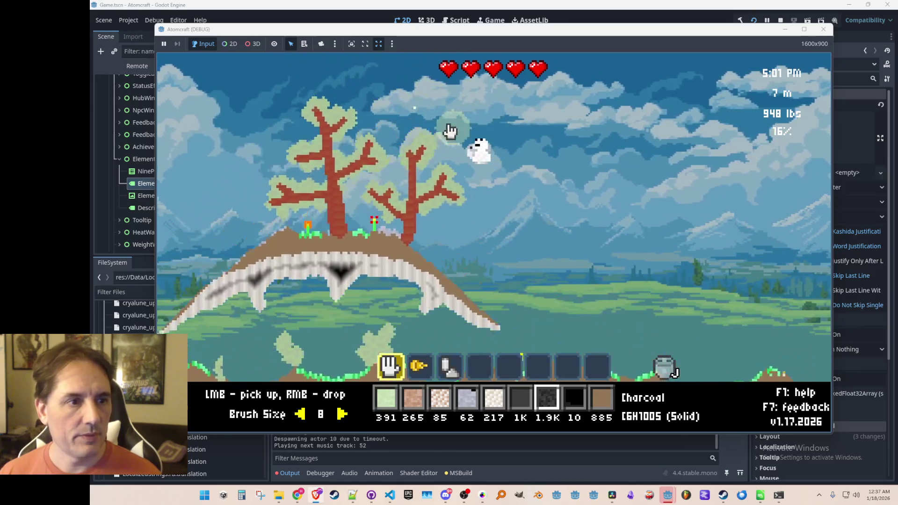
key(2)
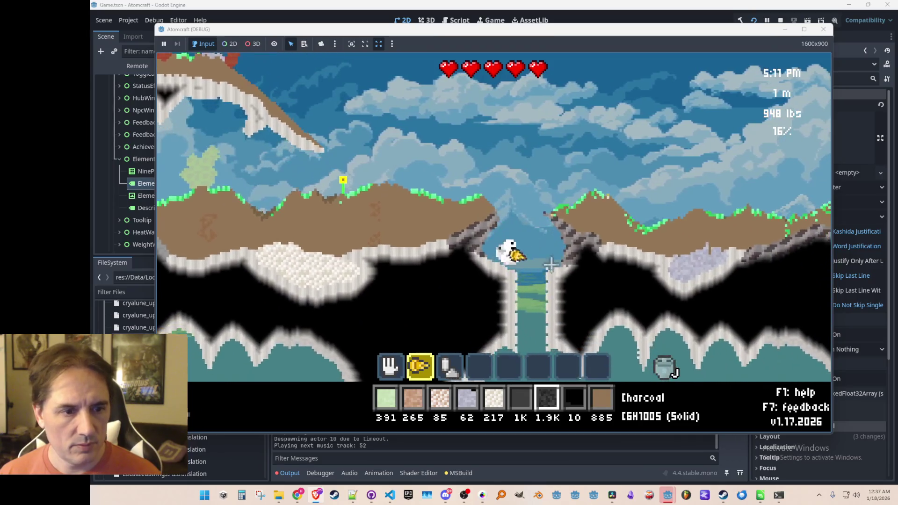
Fly up between the cliffs, drill the Cassiterite Deposit, and paint a charcoal blob into the hillside
key(w)
key(w)
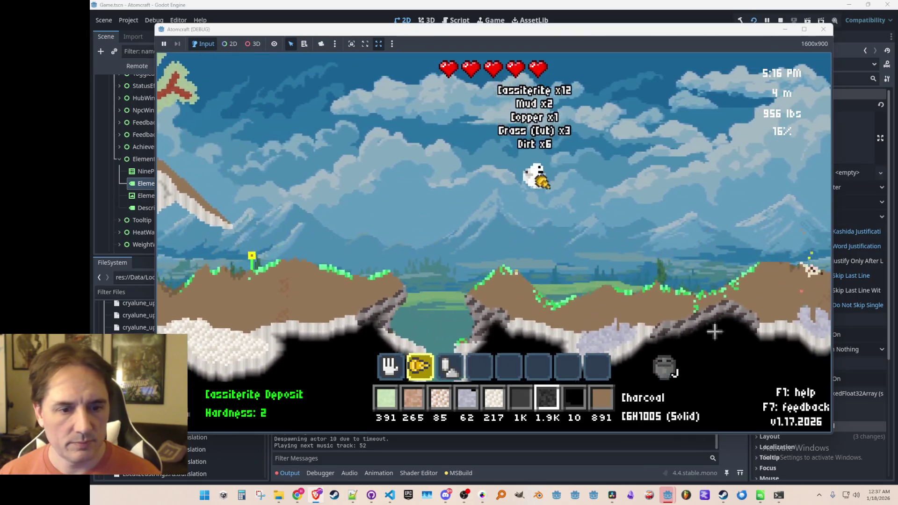
mouse_move(623, 310)
mouse_down()
mouse_move(571, 271)
mouse_move(505, 272)
mouse_up()
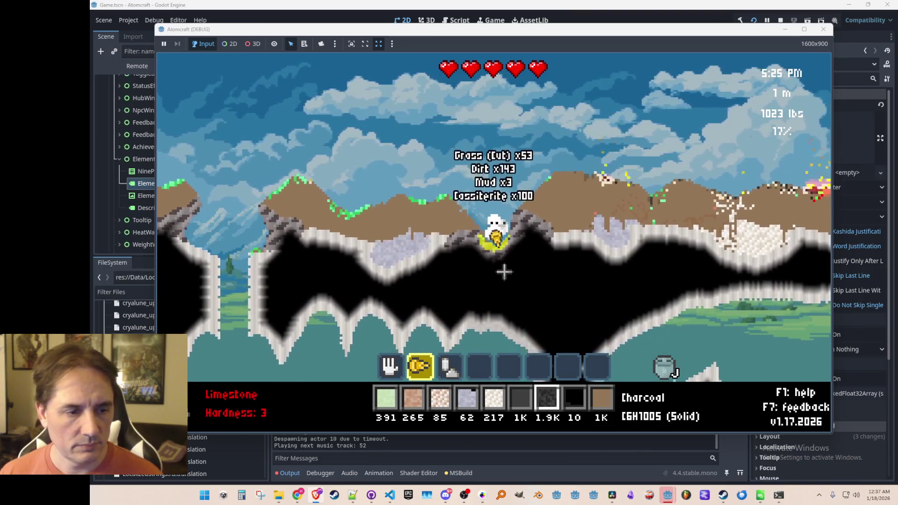
mouse_move(435, 226)
mouse_down()
mouse_move(529, 212)
mouse_move(513, 245)
mouse_move(433, 210)
mouse_move(447, 264)
mouse_move(490, 202)
mouse_up()
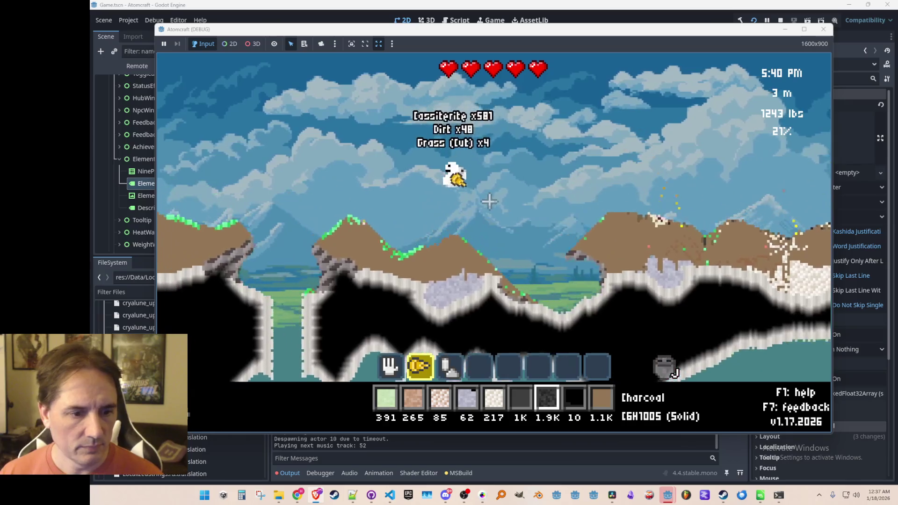
key(3)
mouse_move(568, 268)
mouse_down()
mouse_move(578, 253)
mouse_move(568, 254)
mouse_up()
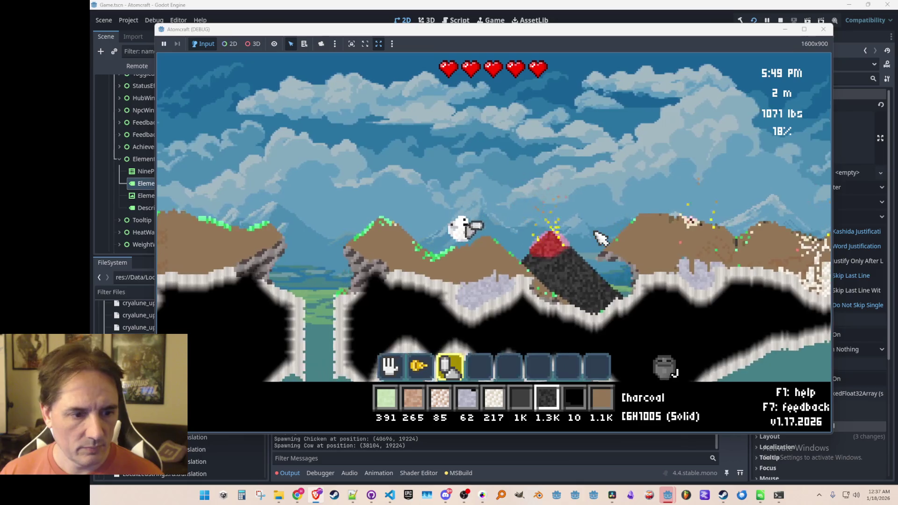
scroll(600, 239, down, 1)
Filter the inventory for 'cass' and put Cassiterite into the hotbar
key(i)
click(356, 118)
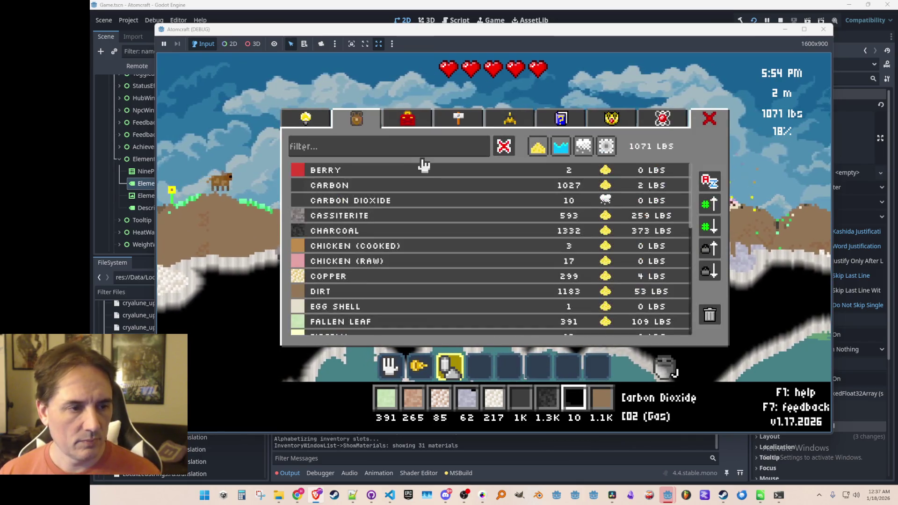
click(397, 151)
text(cass)
click(391, 170)
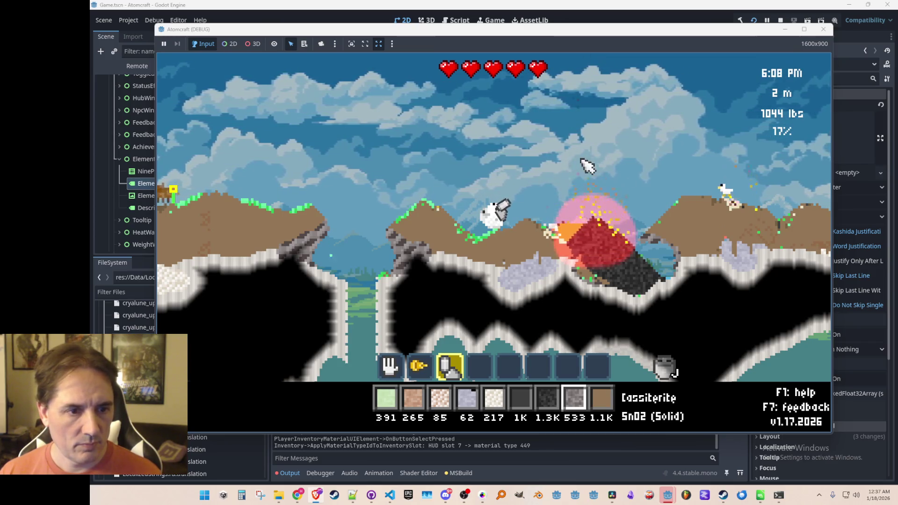
scroll(598, 164, up, 2)
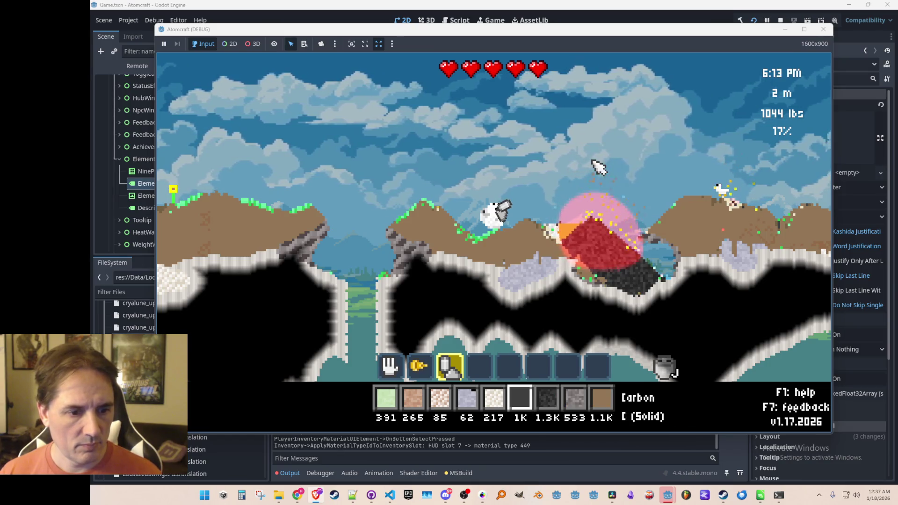
Change the inventory filter to 'cop' and put Copper into the hotbar
key(i)
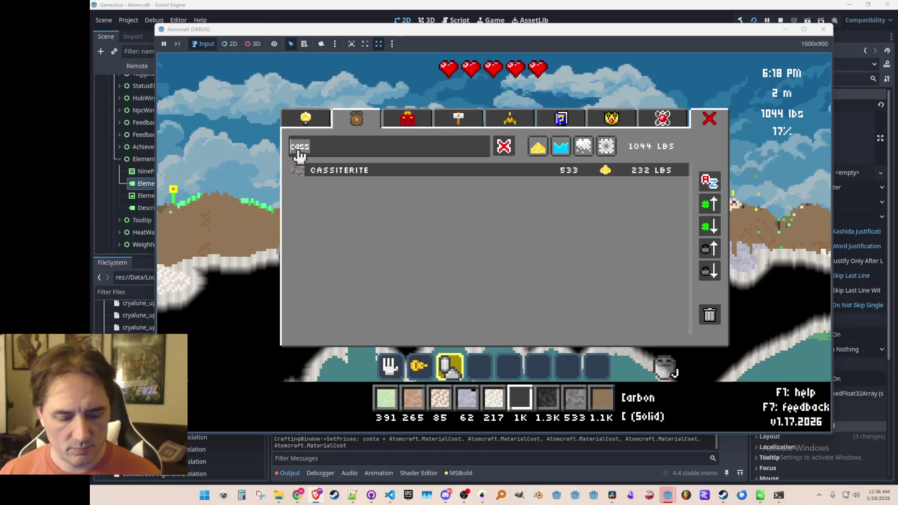
key(BackSpace)
key(BackSpace)
key(BackSpace)
text(cop)
click(385, 172)
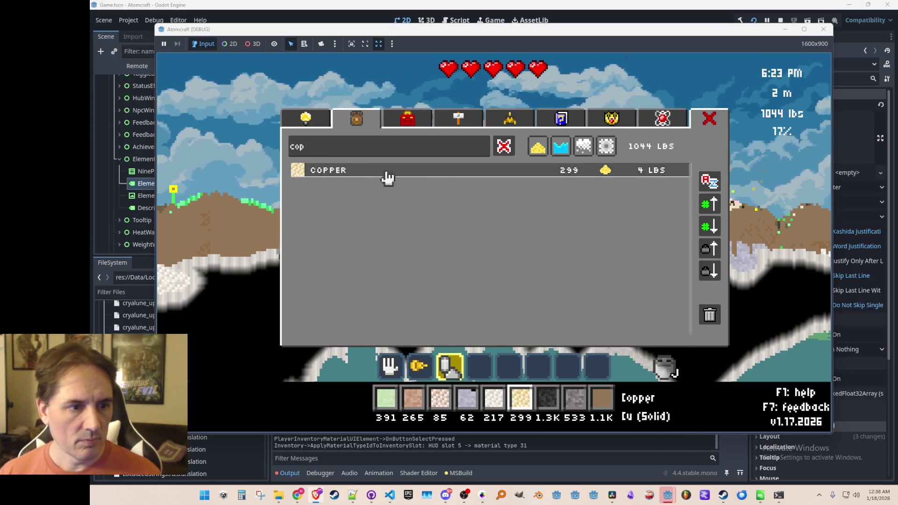
key(i)
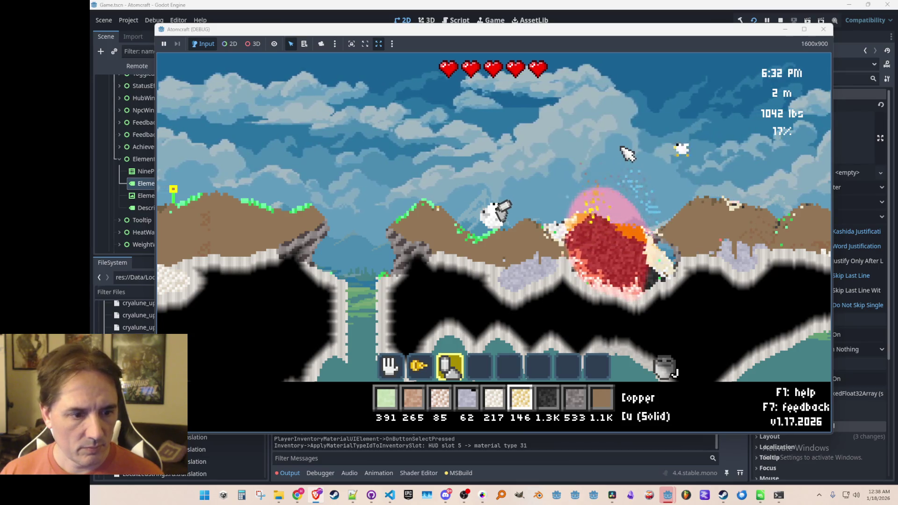
scroll(621, 147, down, 2)
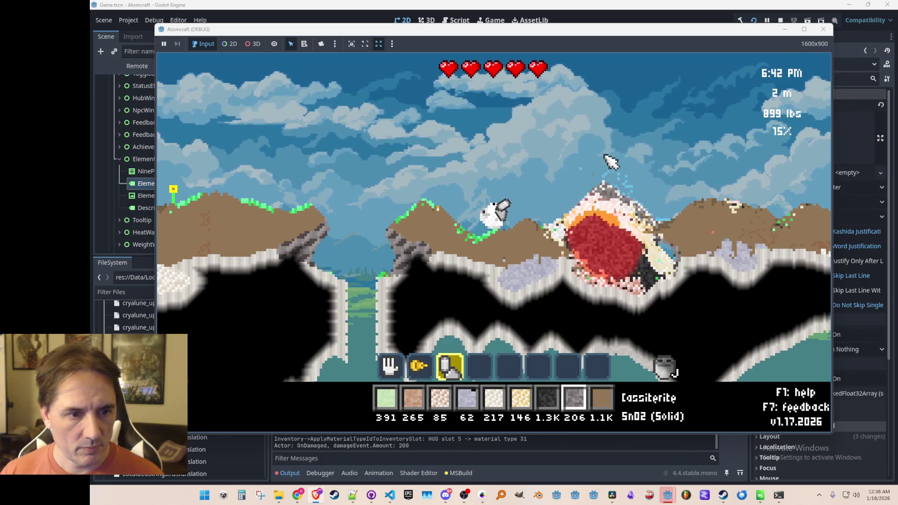
Switch to the hand and pick up the tin pile, charcoal and bronze
key(2)
key(1)
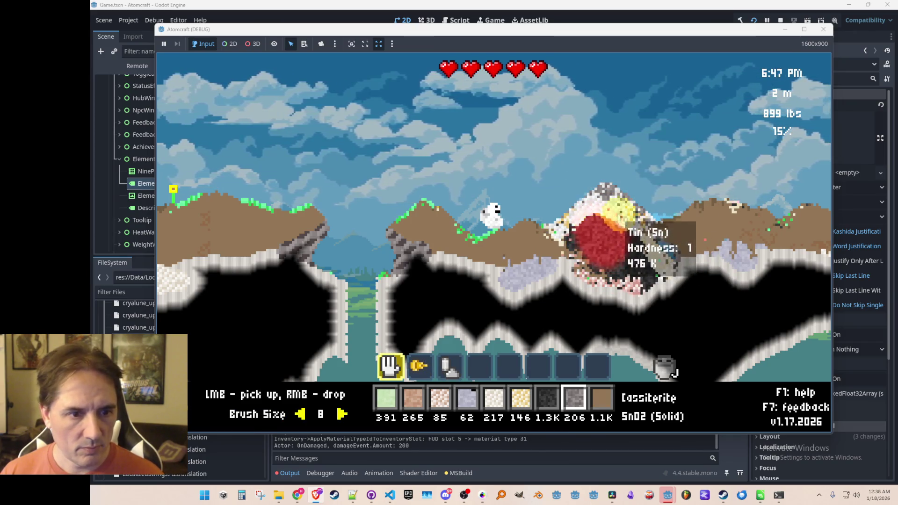
drag(611, 197, 567, 234)
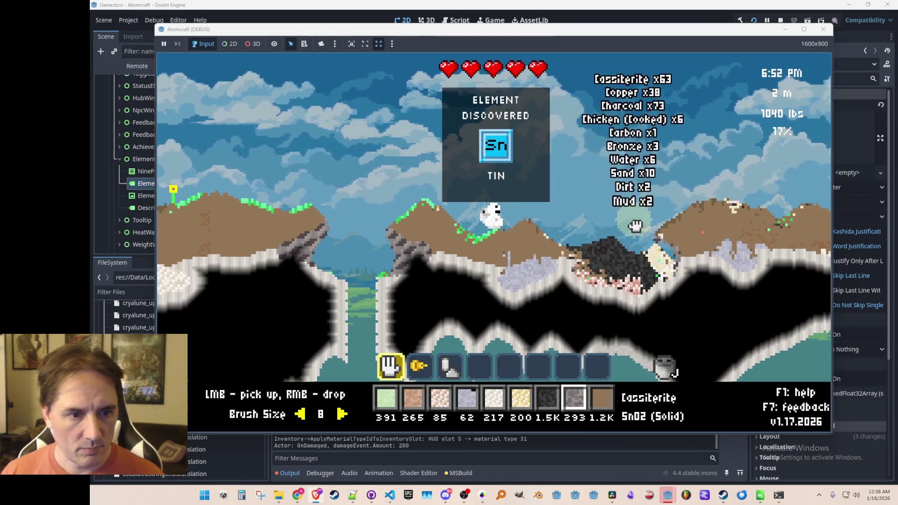
drag(664, 280, 628, 273)
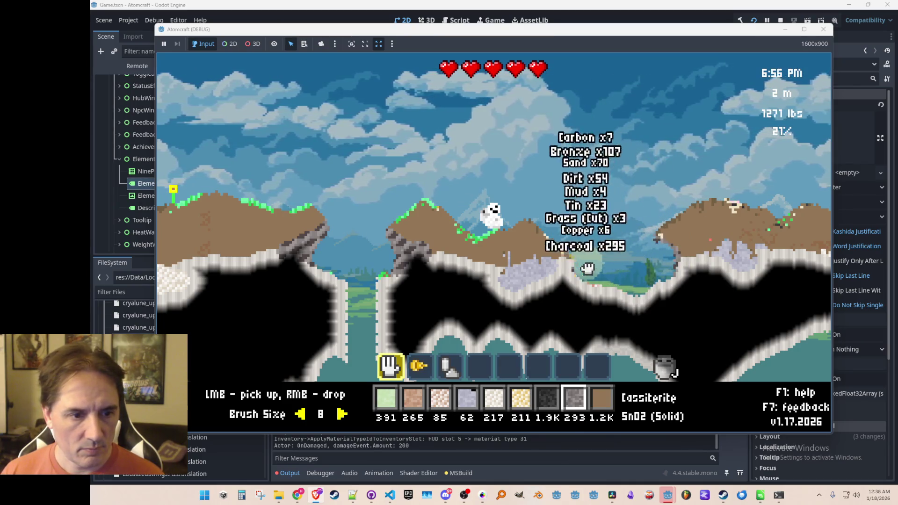
Buy the Hammer from the upgrades shop's tools list
key(i)
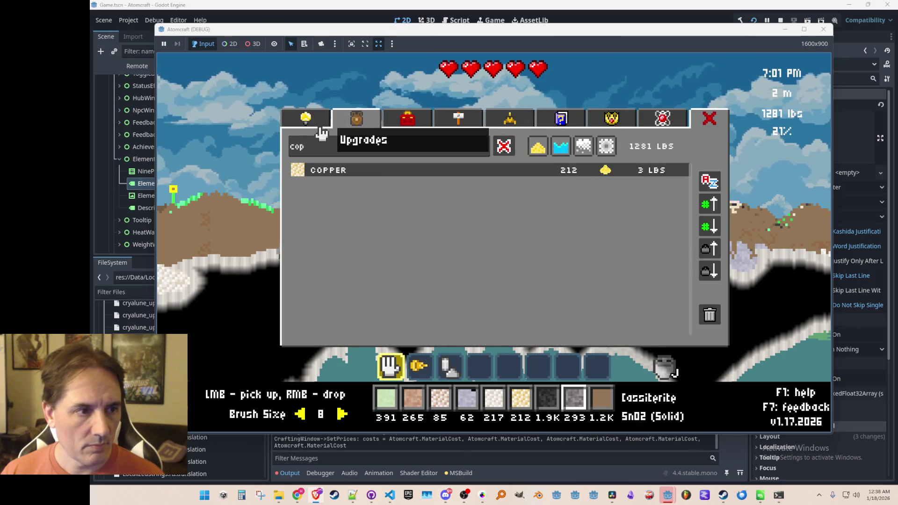
click(321, 127)
click(510, 188)
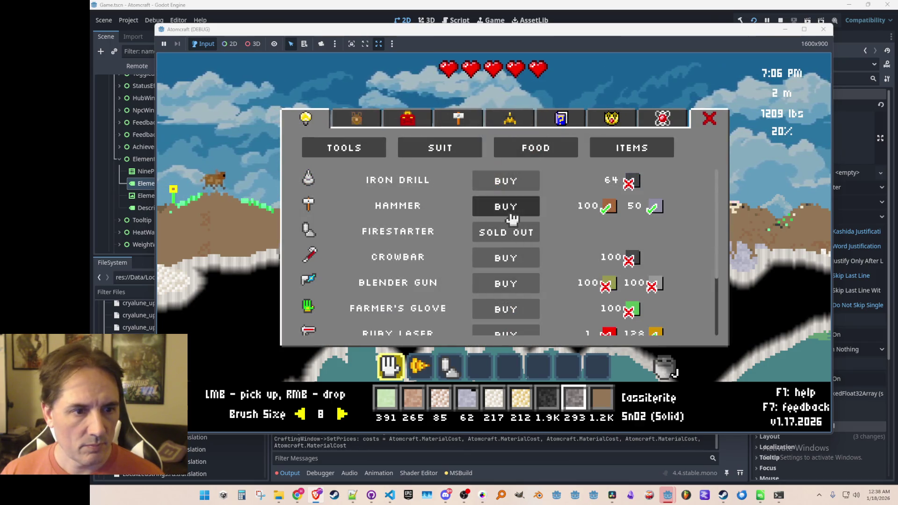
click(510, 213)
key(i)
key(i)
View the Achievements and discovered elements pages, then take the drill down the shaft
click(611, 118)
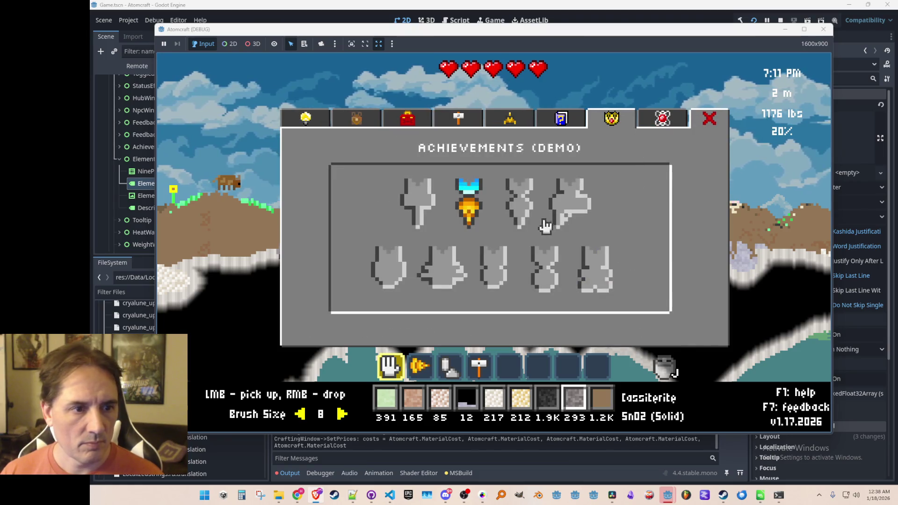
click(662, 120)
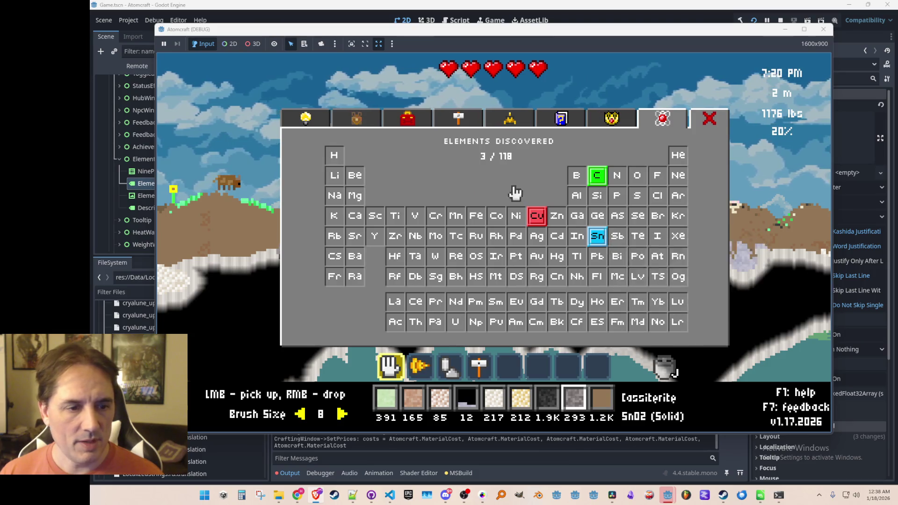
key(i)
key(2)
key(a)
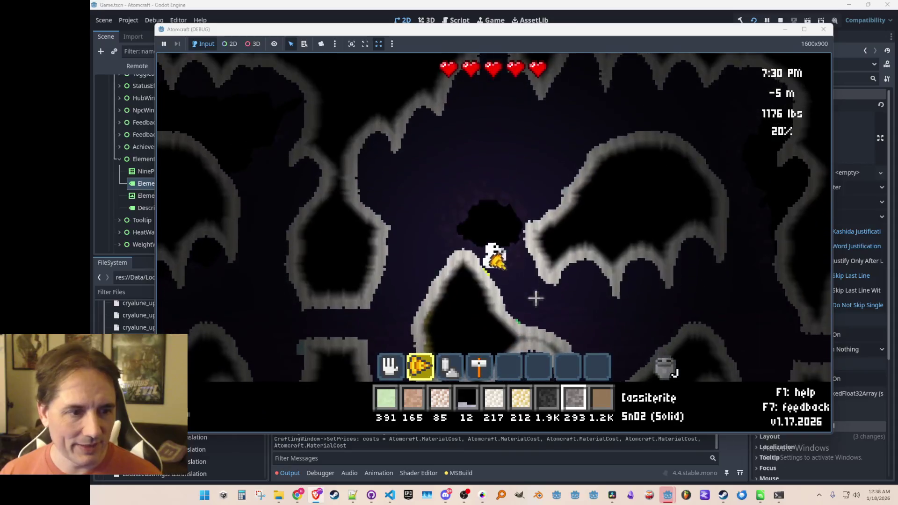
Fly up through the cave and drill into the surrounding rock
key(w)
key(d)
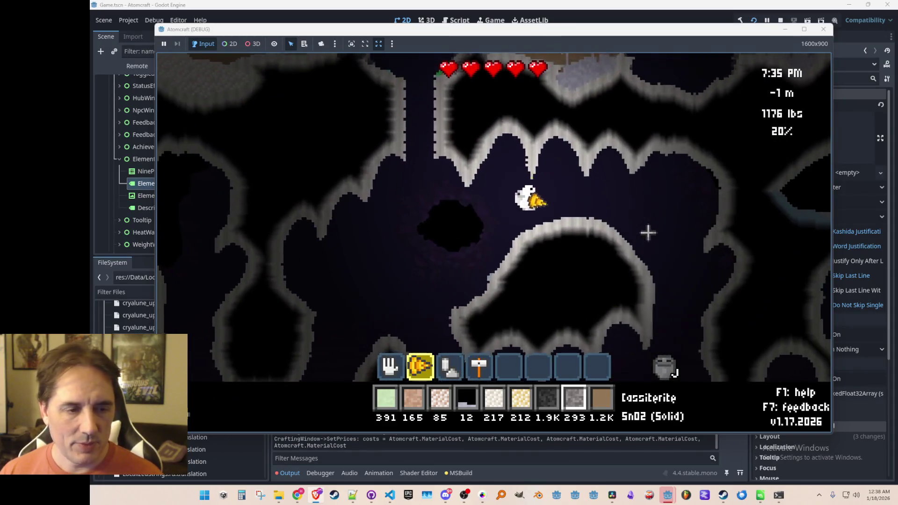
key(d)
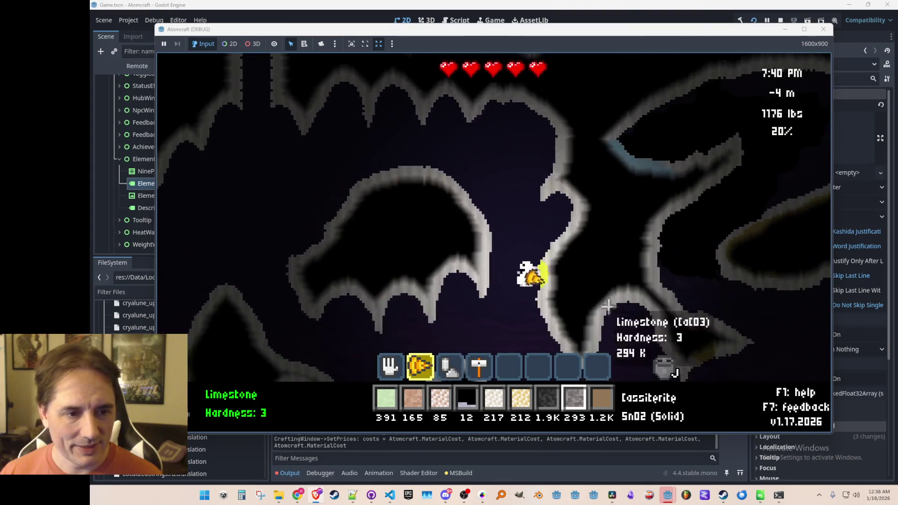
mouse_move(608, 306)
mouse_down()
mouse_move(548, 265)
mouse_move(561, 218)
mouse_up()
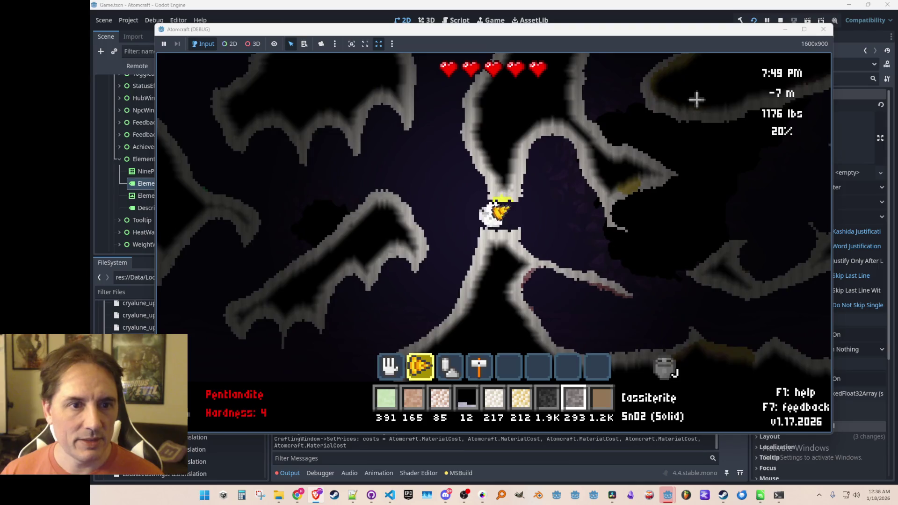
mouse_move(693, 101)
mouse_down()
mouse_move(668, 225)
mouse_move(652, 236)
mouse_move(638, 174)
mouse_move(571, 121)
mouse_move(546, 125)
mouse_move(630, 178)
mouse_move(538, 159)
mouse_move(511, 141)
mouse_move(461, 161)
mouse_move(429, 204)
mouse_move(434, 263)
mouse_up()
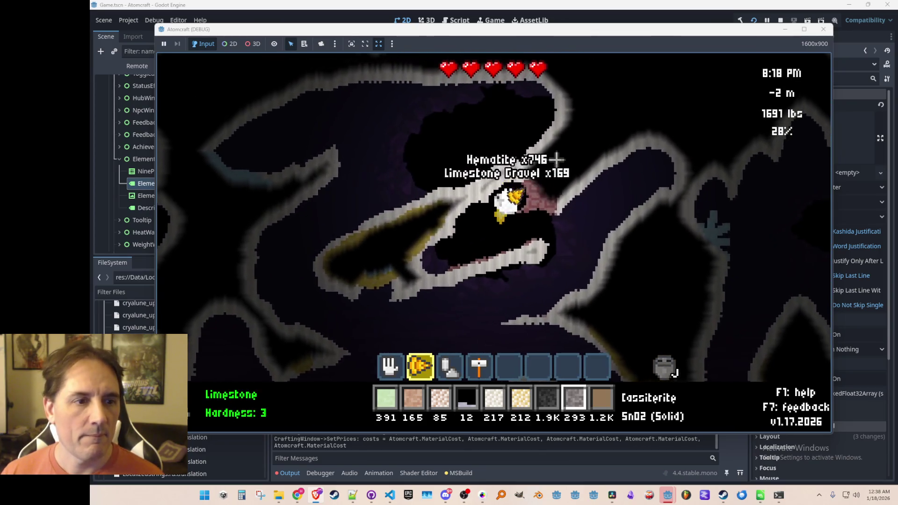
Mine hematite, dolomite and limestone from the cave walls
mouse_move(556, 204)
mouse_down()
mouse_move(511, 260)
mouse_move(460, 235)
mouse_up()
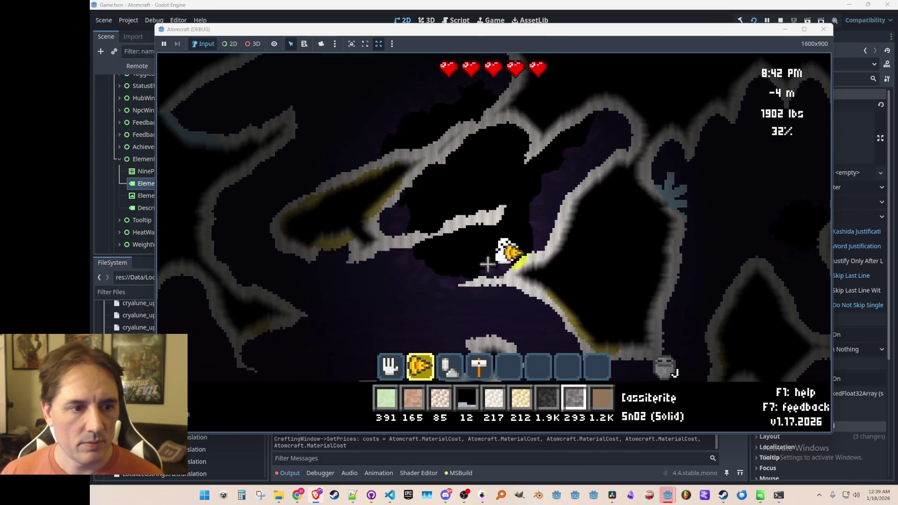
mouse_move(537, 216)
mouse_down()
mouse_move(520, 208)
mouse_move(473, 250)
mouse_move(472, 216)
mouse_move(459, 191)
mouse_up()
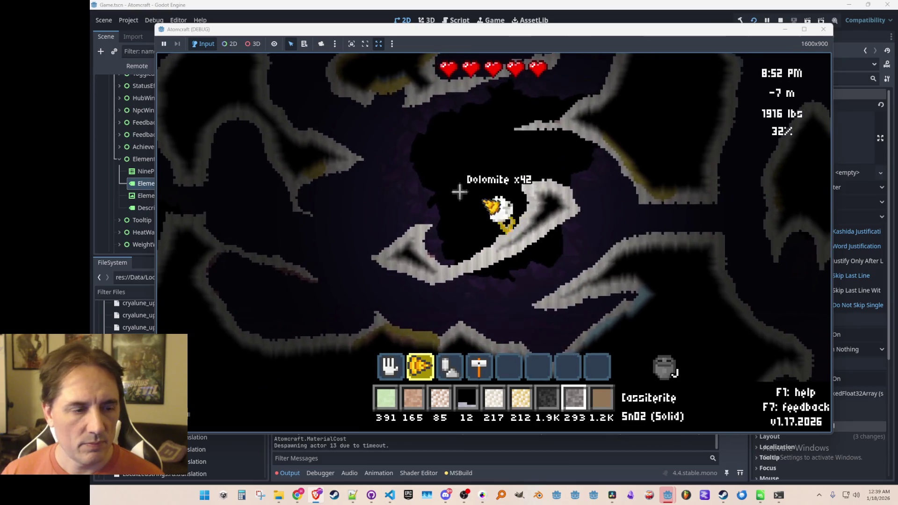
key(w)
mouse_move(433, 229)
mouse_down()
mouse_move(459, 236)
mouse_move(422, 234)
mouse_move(407, 251)
mouse_move(436, 302)
mouse_move(457, 315)
mouse_move(453, 324)
mouse_move(464, 220)
mouse_up()
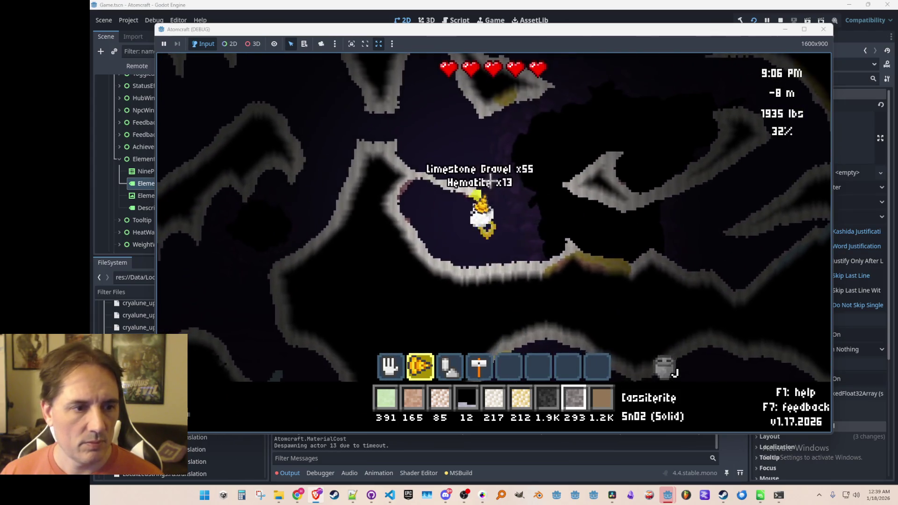
drag(490, 182, 448, 197)
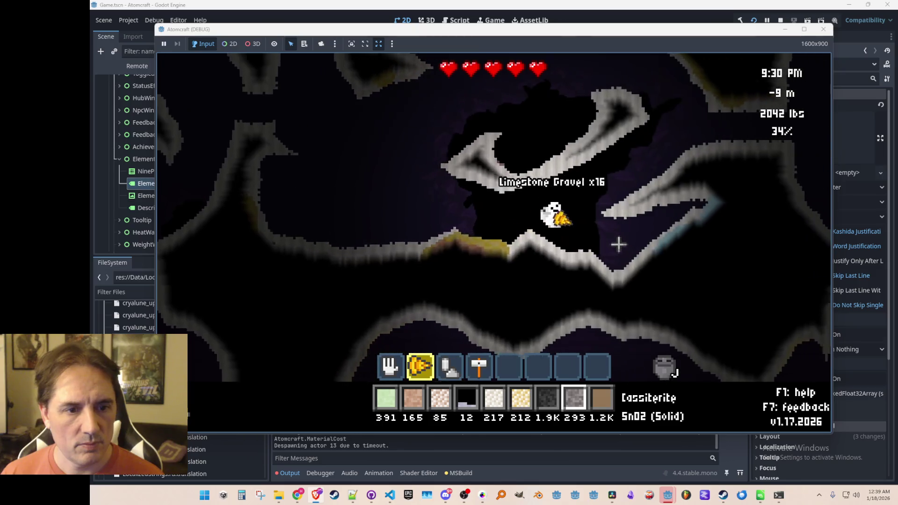
Tunnel right and up through limestone and hematite deposits, reaching a 3282 lbs load
key(d)
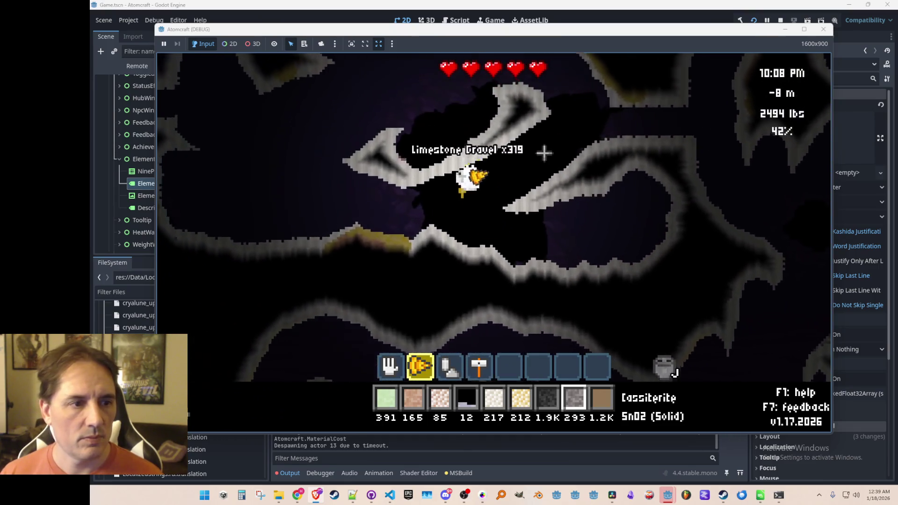
mouse_move(548, 150)
mouse_down()
mouse_move(591, 230)
mouse_move(599, 226)
mouse_move(568, 175)
mouse_move(575, 187)
mouse_move(594, 179)
mouse_move(572, 200)
mouse_up()
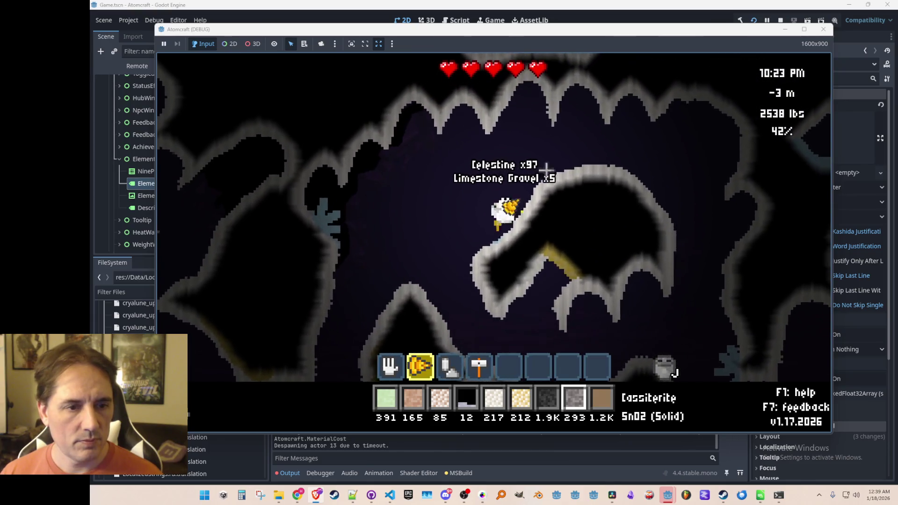
mouse_move(672, 267)
mouse_down()
mouse_move(661, 272)
mouse_move(577, 212)
mouse_move(559, 233)
mouse_up()
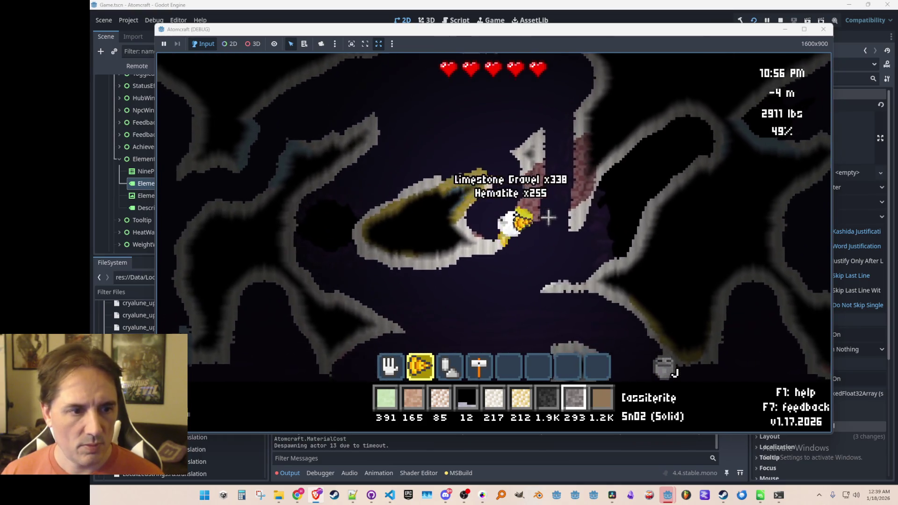
key(w)
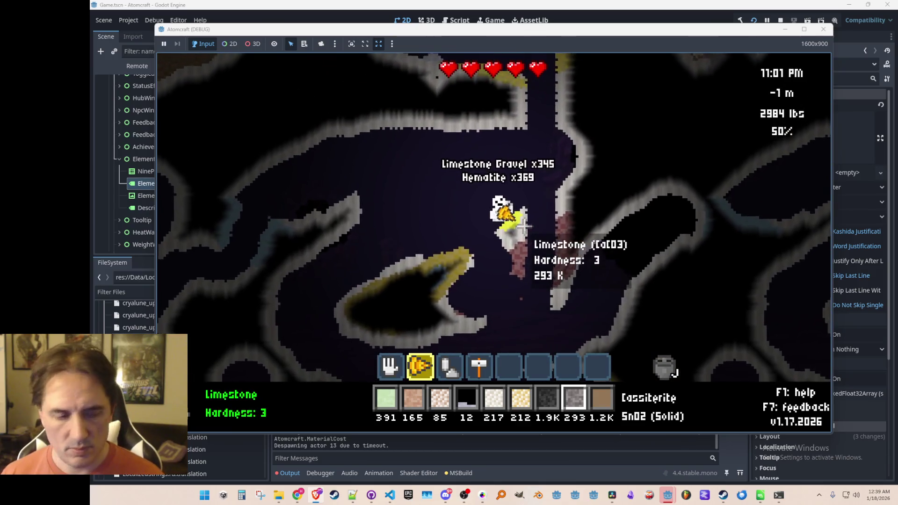
drag(530, 198, 499, 290)
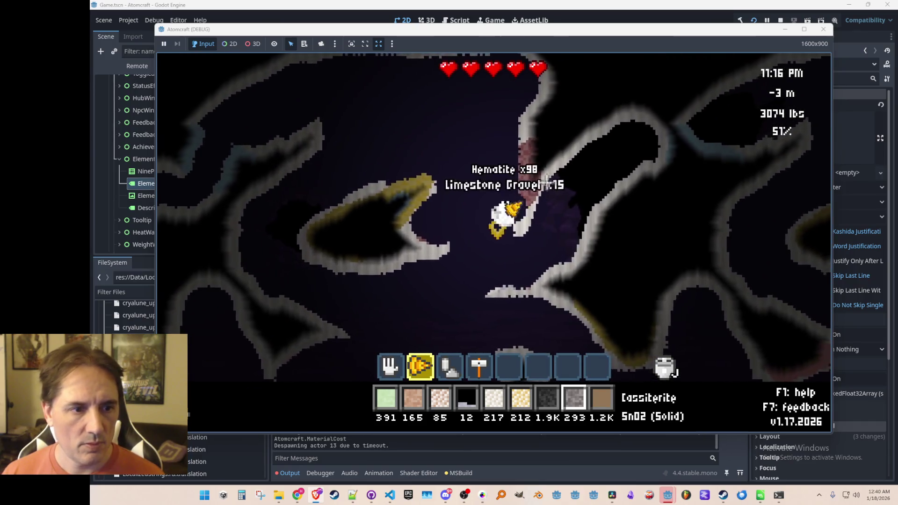
mouse_move(542, 187)
mouse_down()
mouse_move(537, 168)
mouse_move(510, 204)
mouse_up()
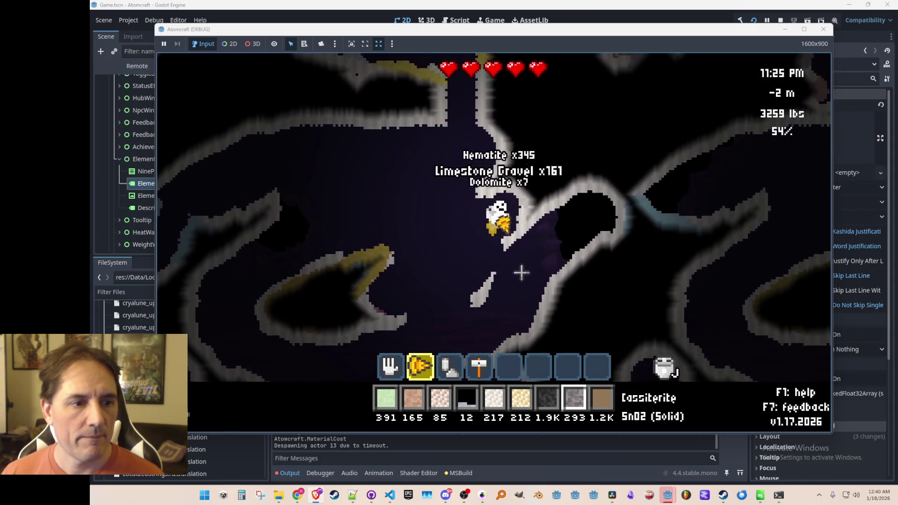
mouse_move(503, 300)
mouse_down()
mouse_move(502, 311)
mouse_move(507, 262)
mouse_move(527, 229)
mouse_move(501, 197)
mouse_move(503, 169)
mouse_move(487, 140)
mouse_up()
Fly up out of the cave onto the night-time surface
key(w)
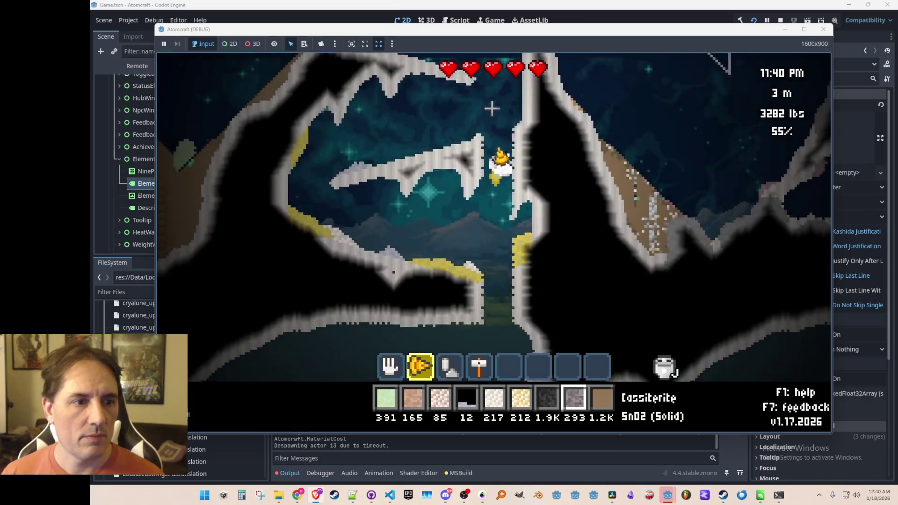
key(a)
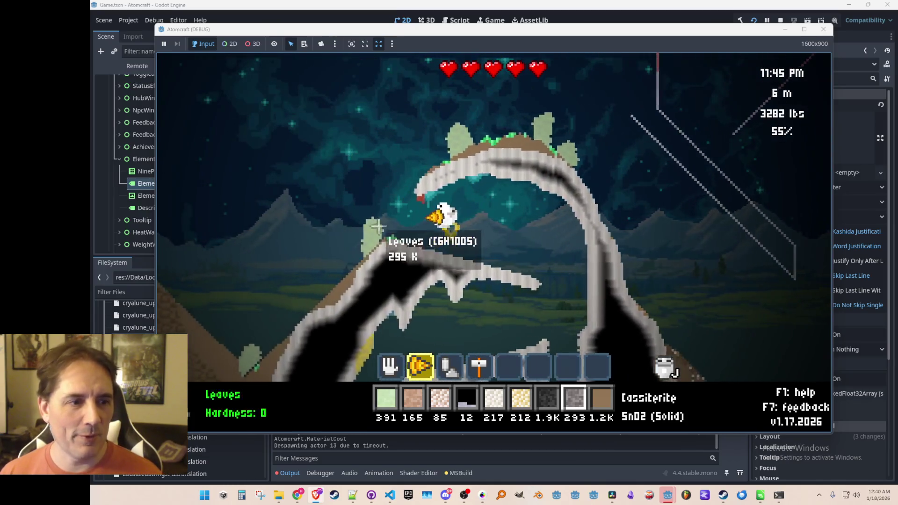
key(d)
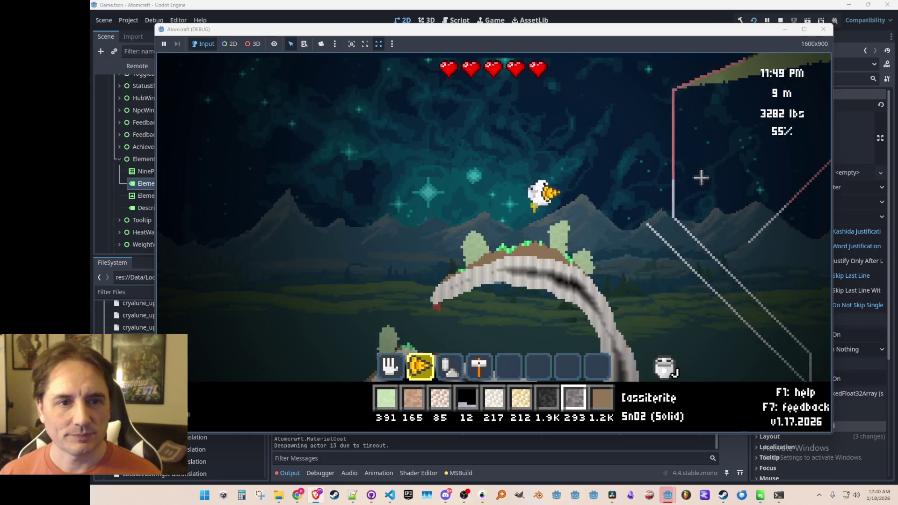
key(d)
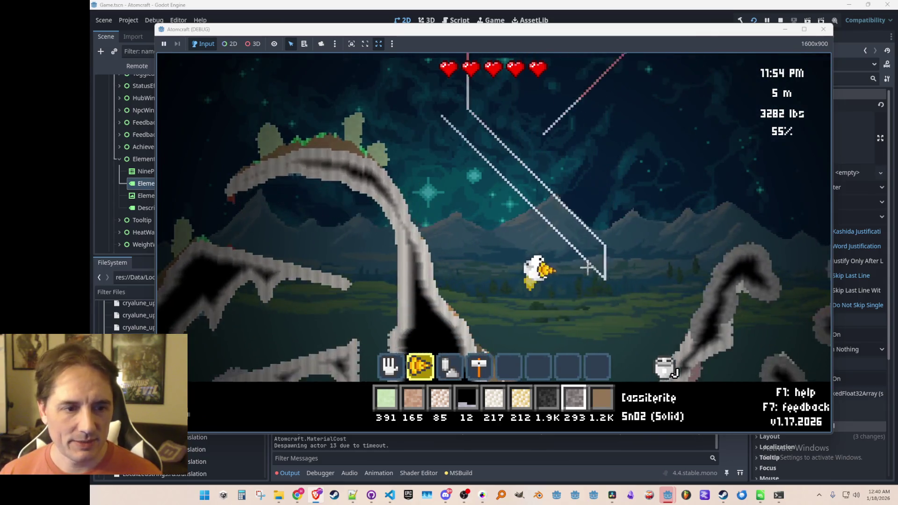
Fly up-left and pour charcoal by hand along the diagonal sky channel
key(a)
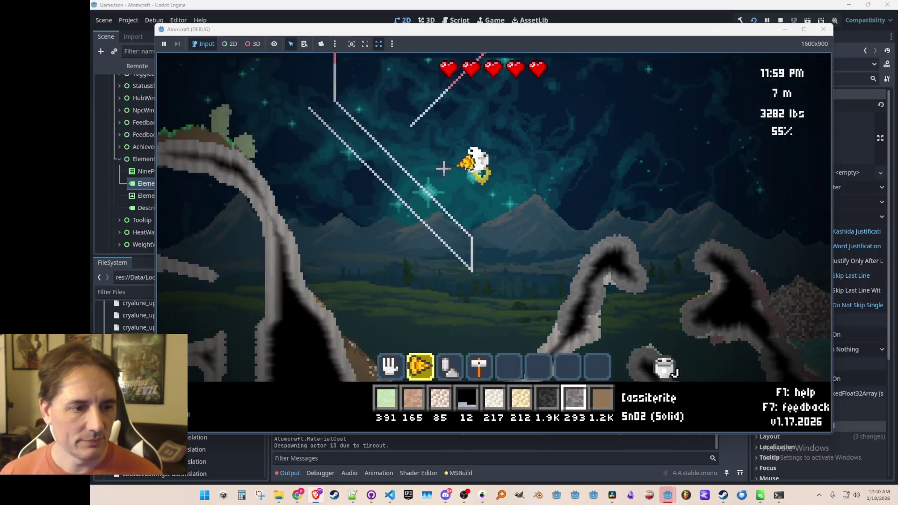
scroll(435, 176, up, 1)
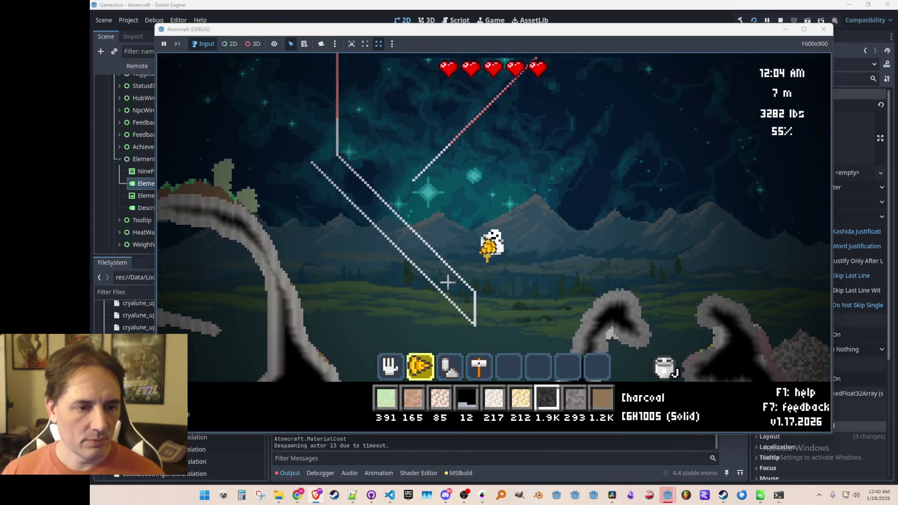
scroll(429, 241, up, 1)
scroll(433, 238, down, 1)
key(1)
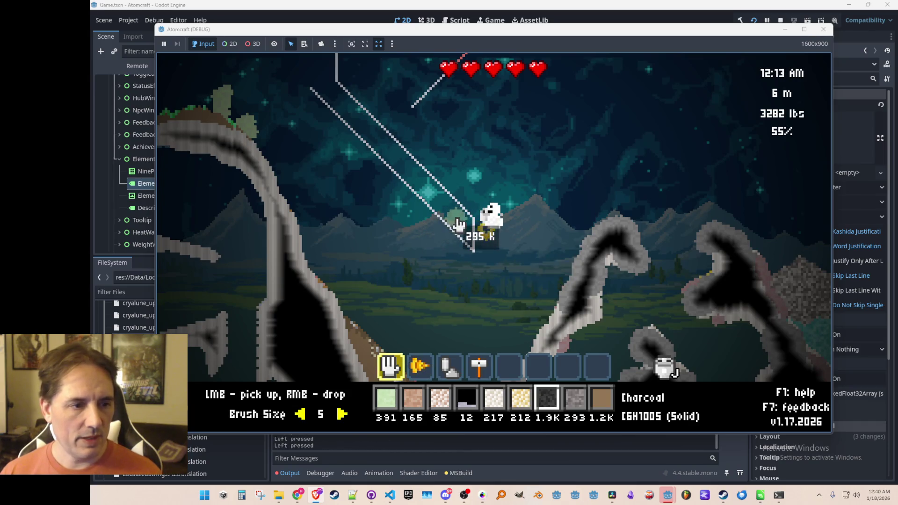
mouse_move(460, 228)
mouse_down()
mouse_move(428, 187)
mouse_move(352, 132)
mouse_move(336, 100)
mouse_move(390, 138)
mouse_move(357, 100)
mouse_move(344, 97)
mouse_move(431, 178)
mouse_move(487, 213)
mouse_up()
Fly up beside the charcoal strip and ignite it with the fire tool
scroll(486, 212, down, 2)
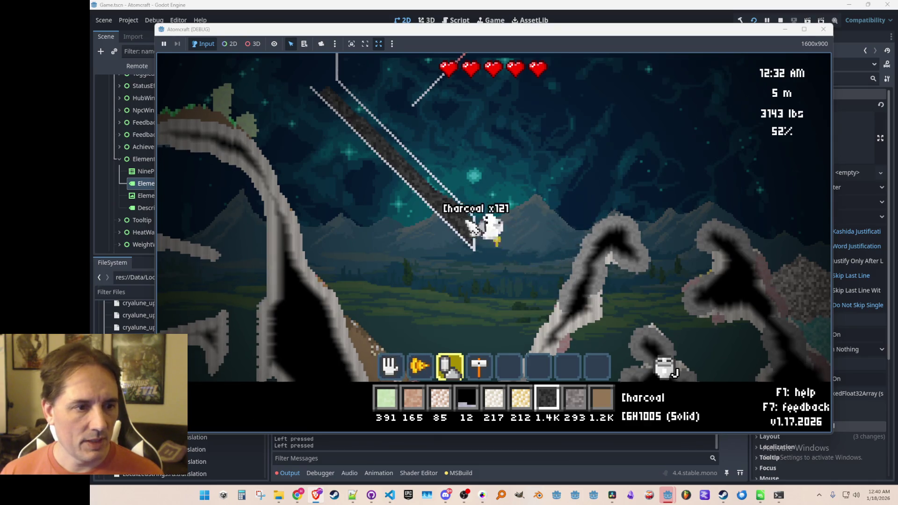
key(w)
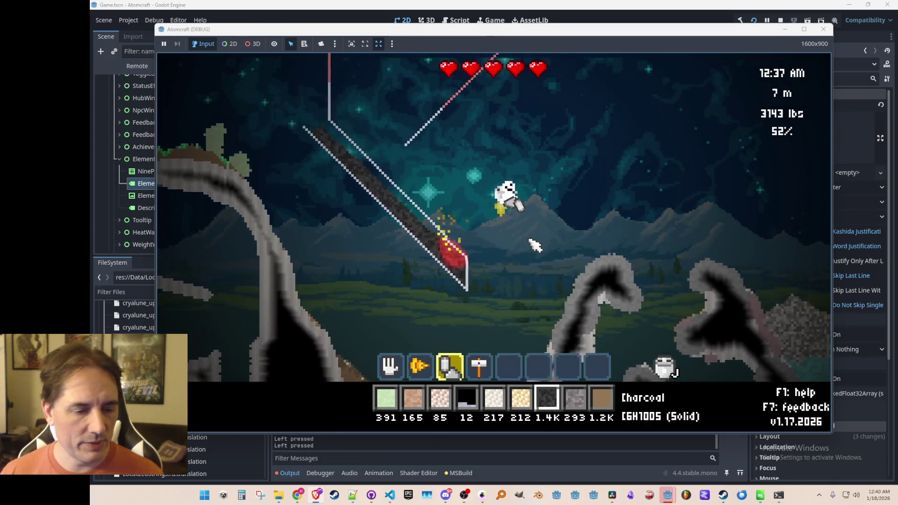
key(e)
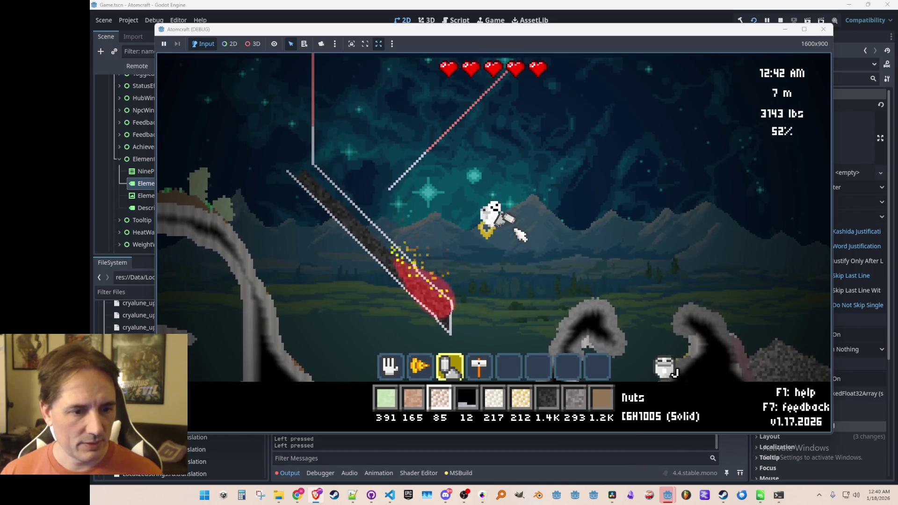
key(Tab)
Search 'hem' in the inventory and spray Hematite onto the burning channel
click(364, 125)
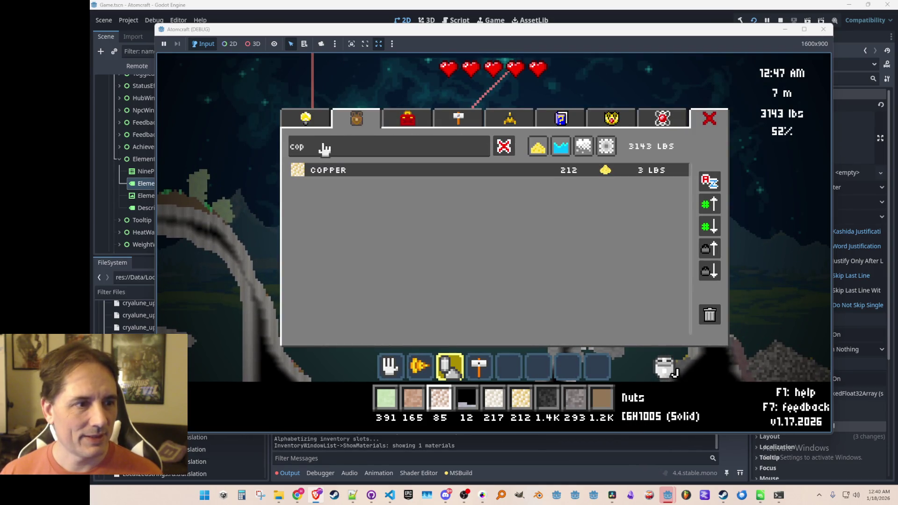
key(BackSpace)
key(BackSpace)
key(BackSpace)
text(hem)
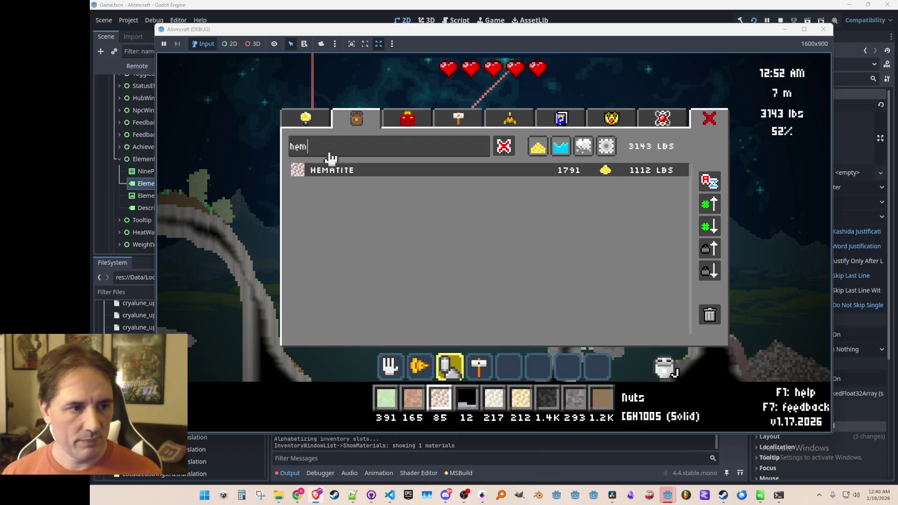
click(345, 172)
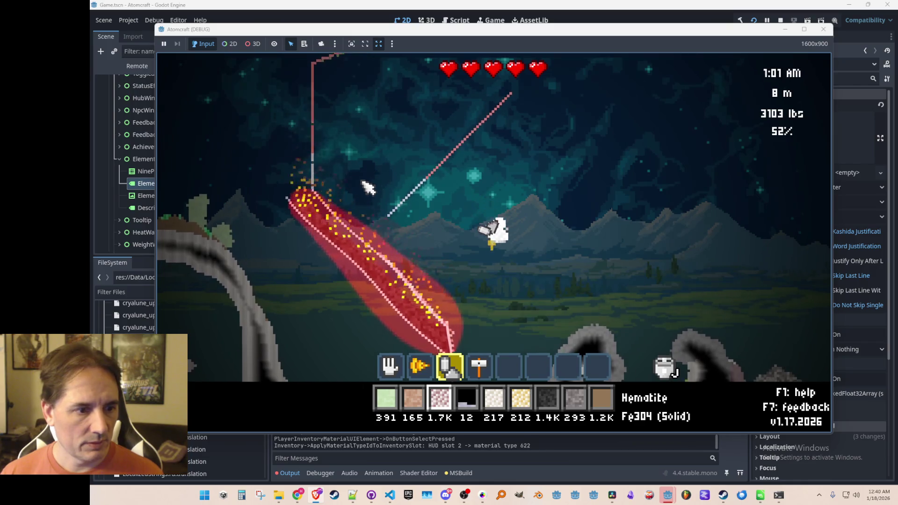
mouse_move(445, 242)
mouse_down()
mouse_move(438, 191)
mouse_move(353, 85)
mouse_move(371, 66)
mouse_move(328, 87)
mouse_move(321, 100)
mouse_move(307, 96)
mouse_move(317, 67)
mouse_move(309, 71)
mouse_move(338, 73)
mouse_move(375, 108)
mouse_up()
Search 'car' in the inventory and make Carbon the active material
scroll(374, 111, down, 4)
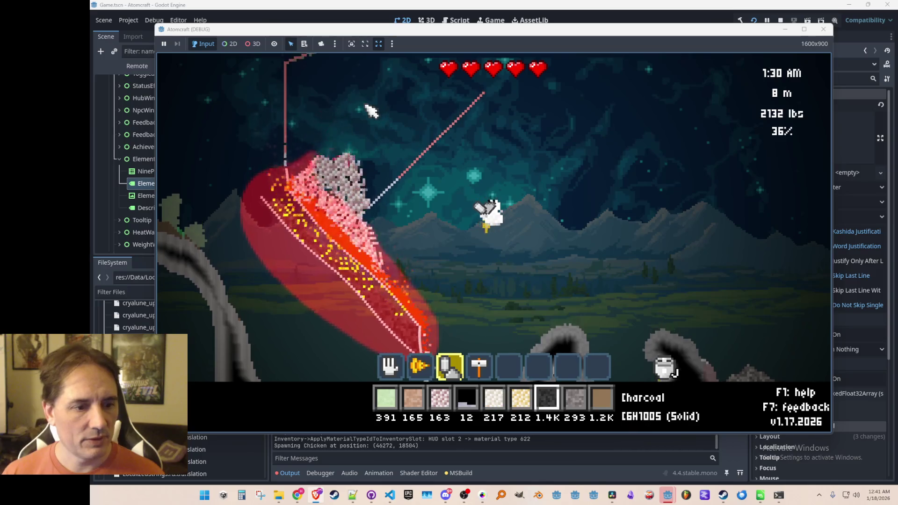
key(i)
text(hem)
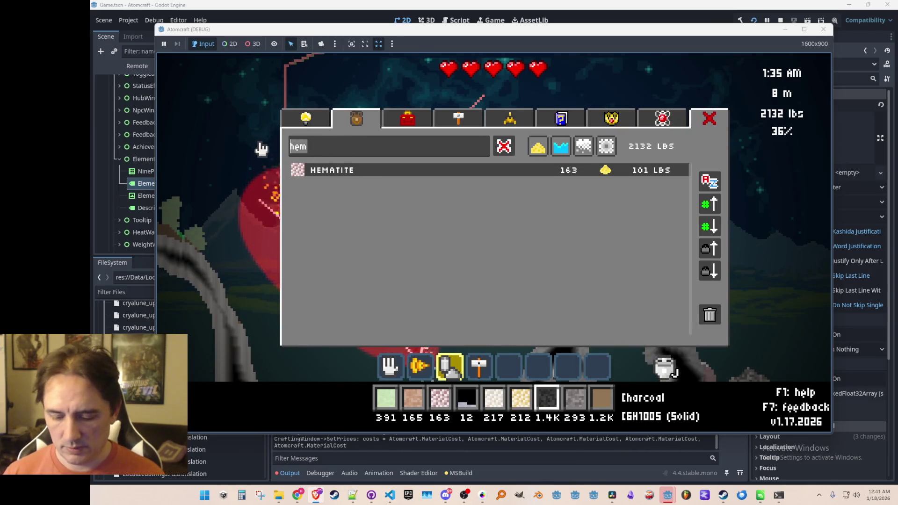
text(car)
click(327, 170)
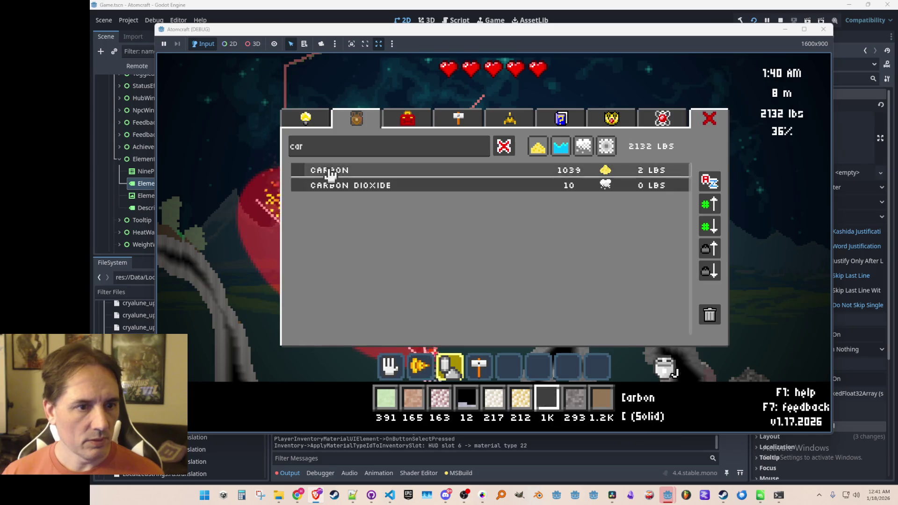
key(i)
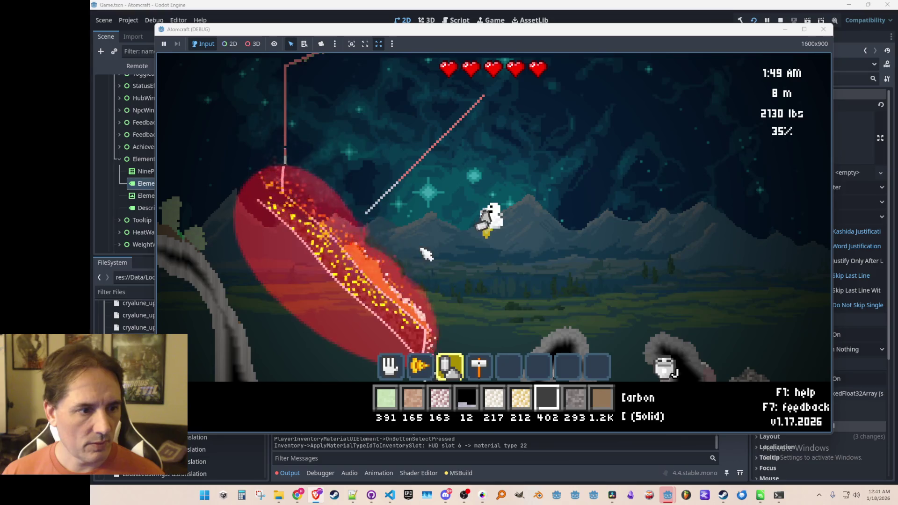
Release all the Hematite, then scoop up nearby terrain by hand at brush size 8
scroll(418, 255, up, 4)
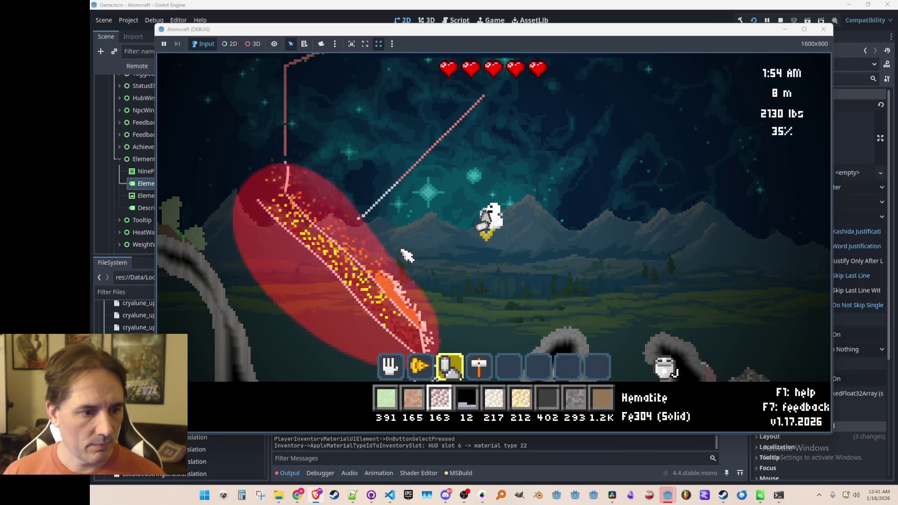
click(322, 152)
scroll(346, 164, down, 4)
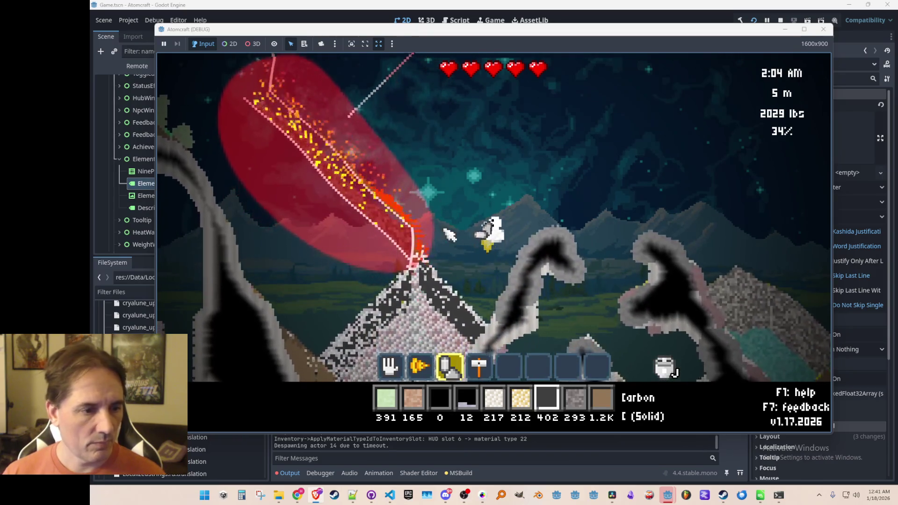
key(1)
key(Right)
key(Right)
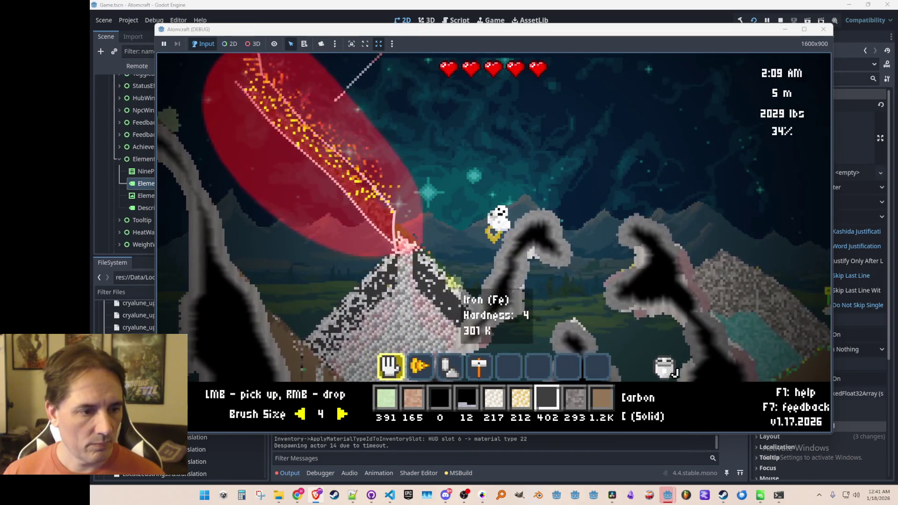
mouse_move(419, 304)
mouse_down()
mouse_move(424, 295)
mouse_move(426, 318)
mouse_move(403, 343)
mouse_move(372, 323)
mouse_move(482, 244)
mouse_move(425, 230)
mouse_move(374, 200)
mouse_move(260, 100)
mouse_move(323, 300)
mouse_up()
Upgrade the drill to the Steel Drill and buy the Crowbar in the upgrades shop
key(i)
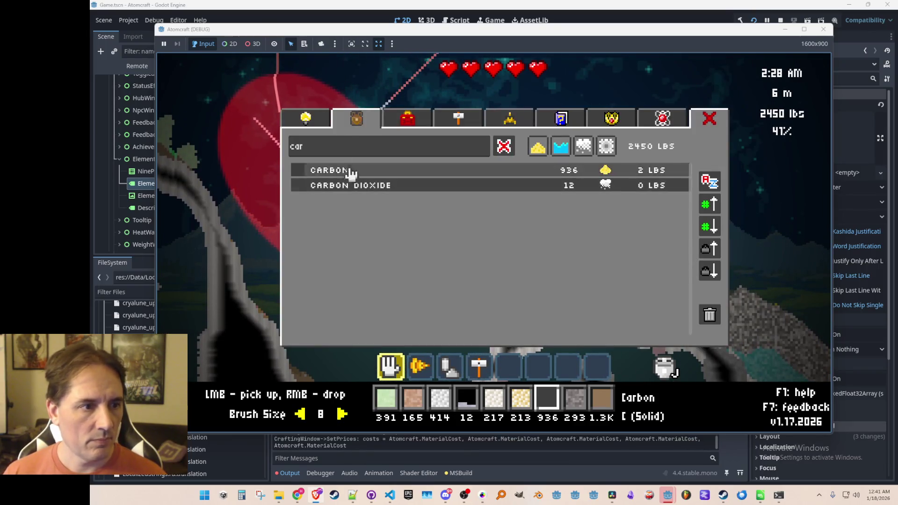
click(306, 119)
click(514, 188)
click(515, 187)
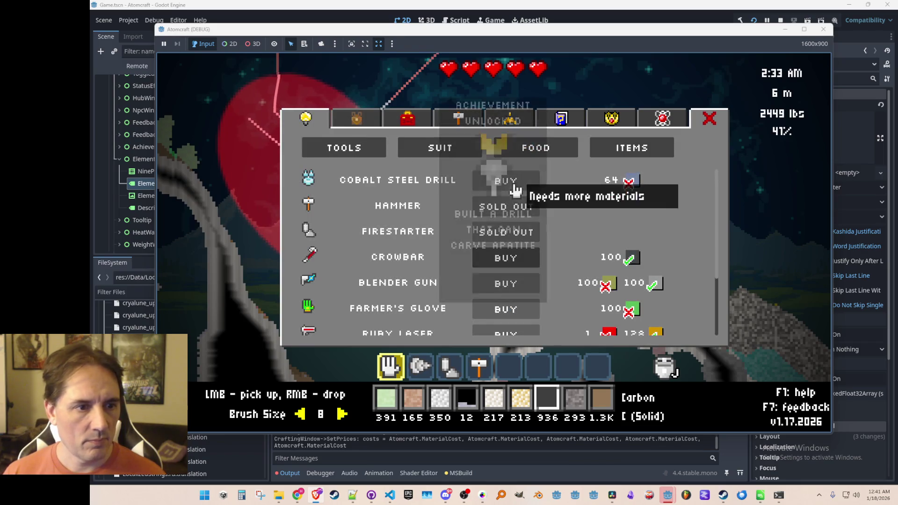
click(515, 264)
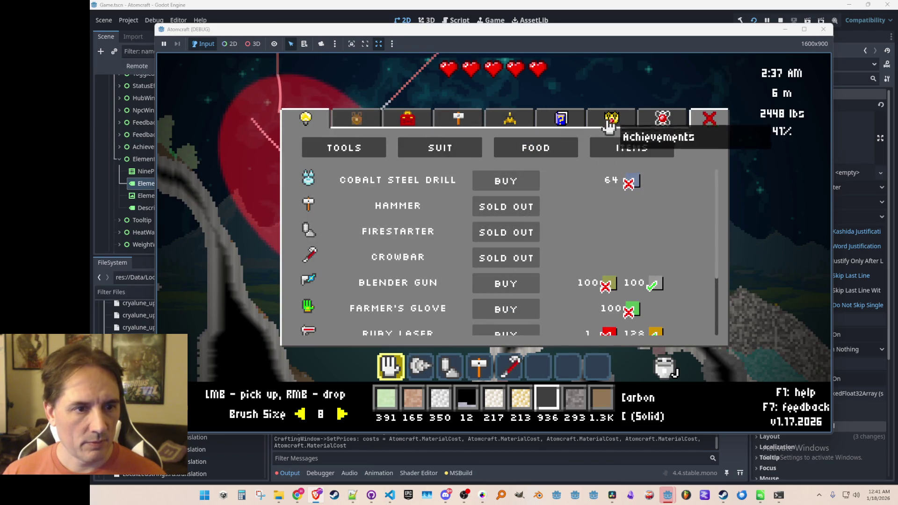
View the achievements page, then pick Carbon from the inventory and close the menu
click(611, 119)
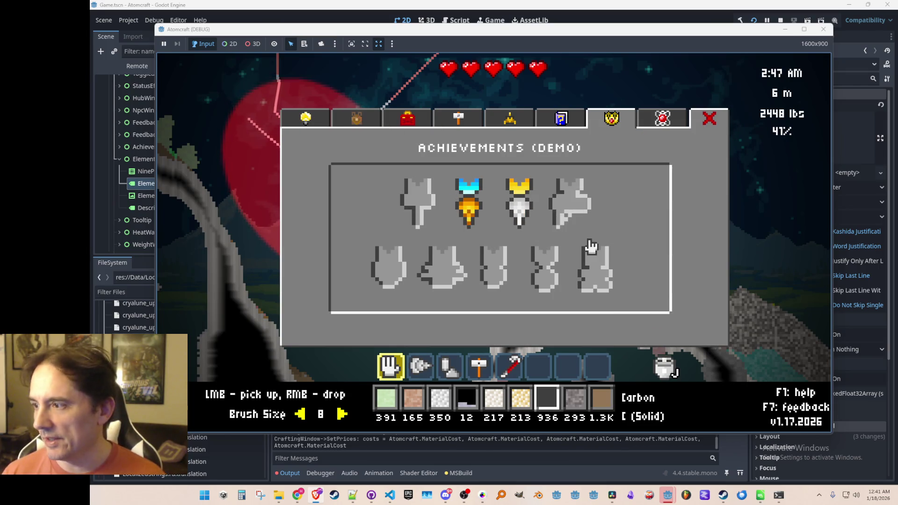
click(307, 118)
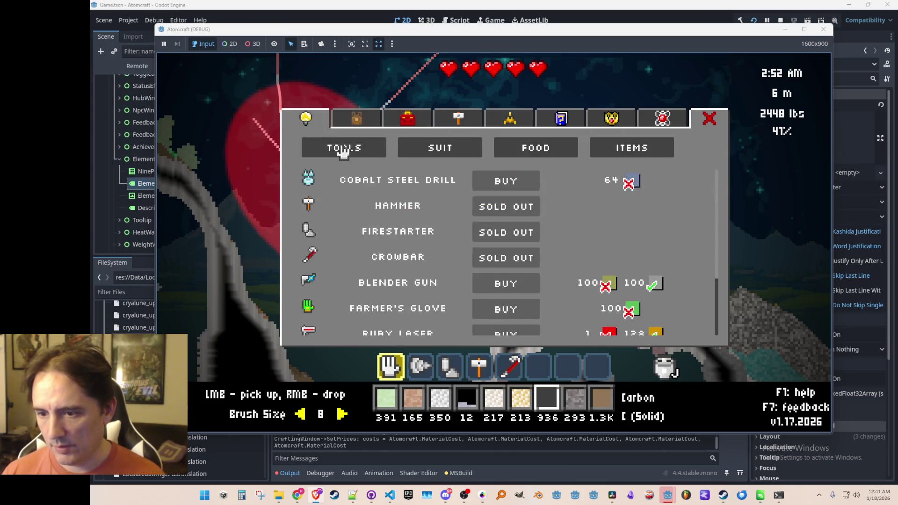
click(358, 118)
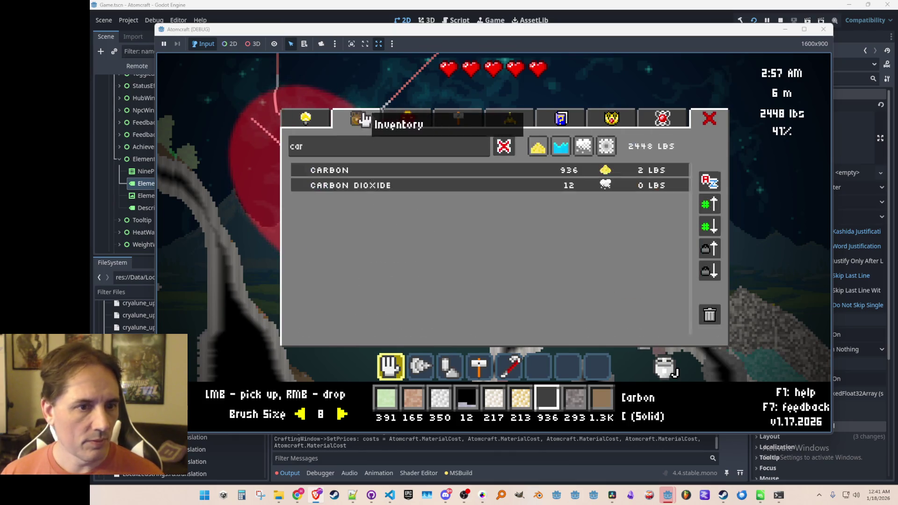
click(489, 173)
Equip the drill and drill down-left into a dark cave
key(d)
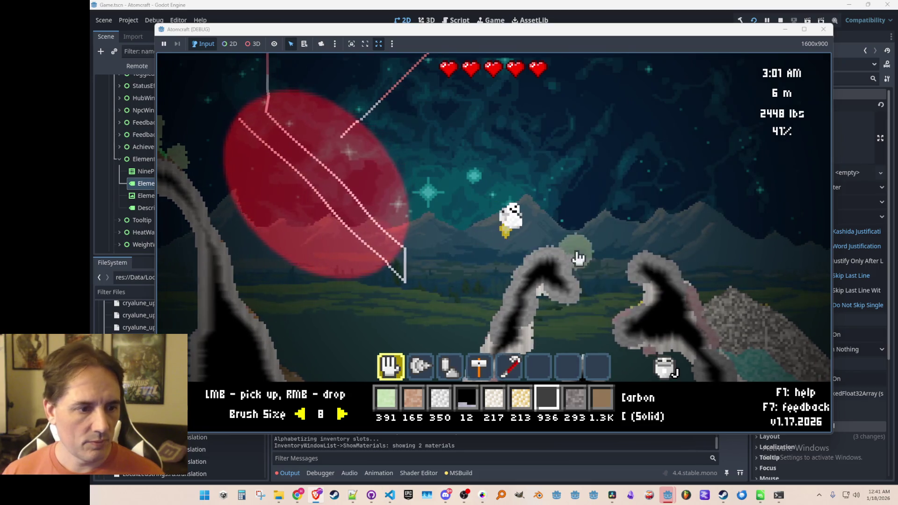
key(2)
key(d)
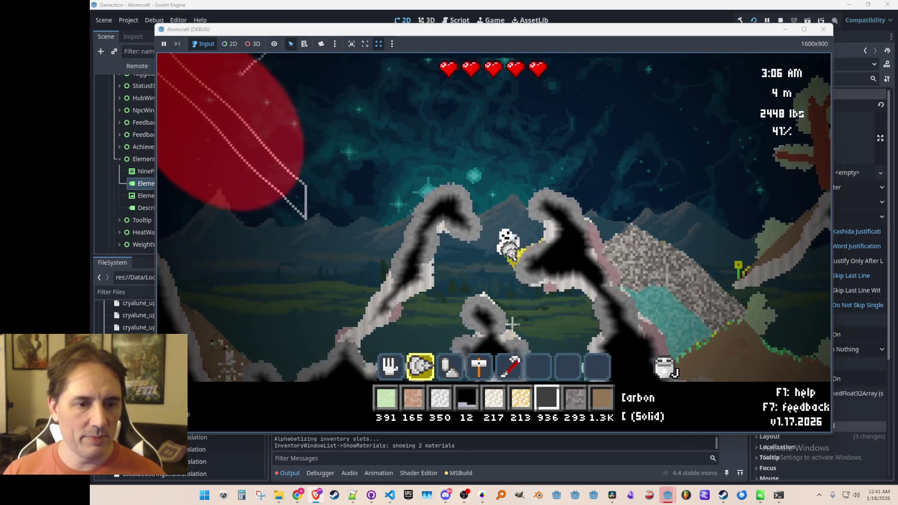
drag(466, 333, 415, 319)
Fly up out of the caves and travel left across the surface over the grassy hill
key(w)
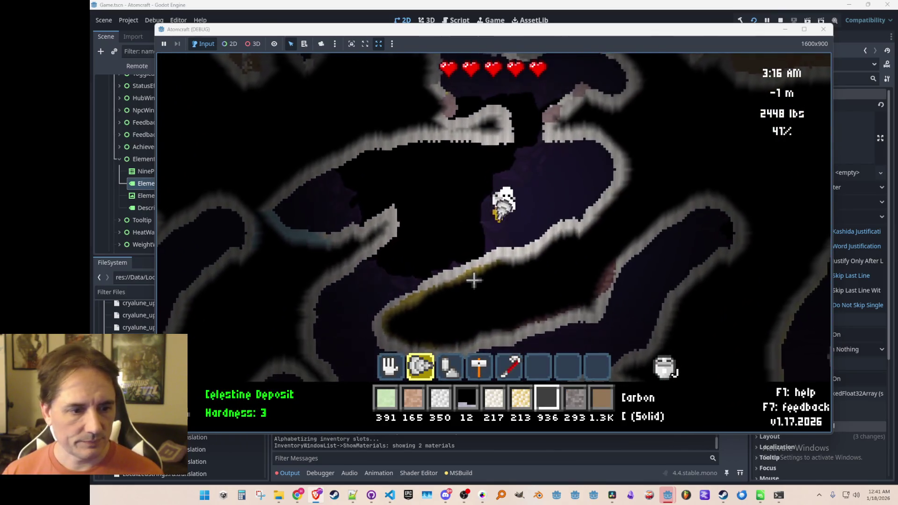
key(w)
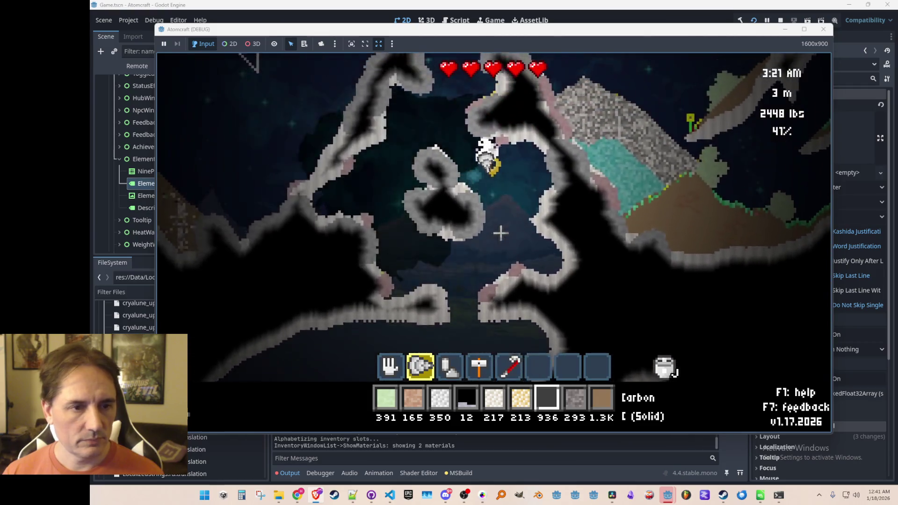
key(a)
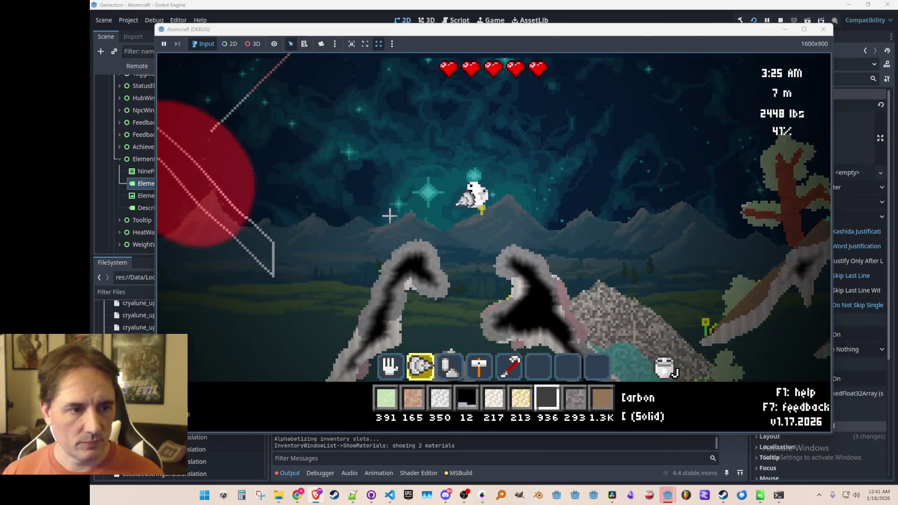
key(a)
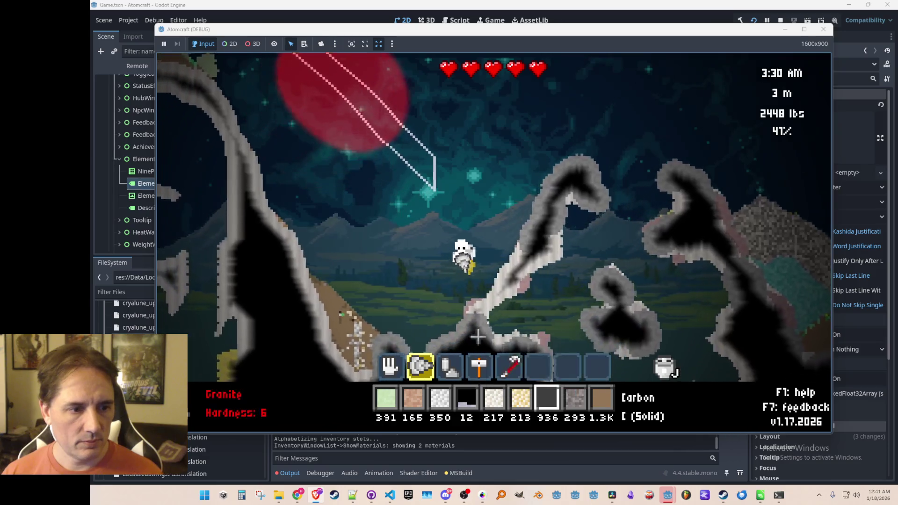
key(a)
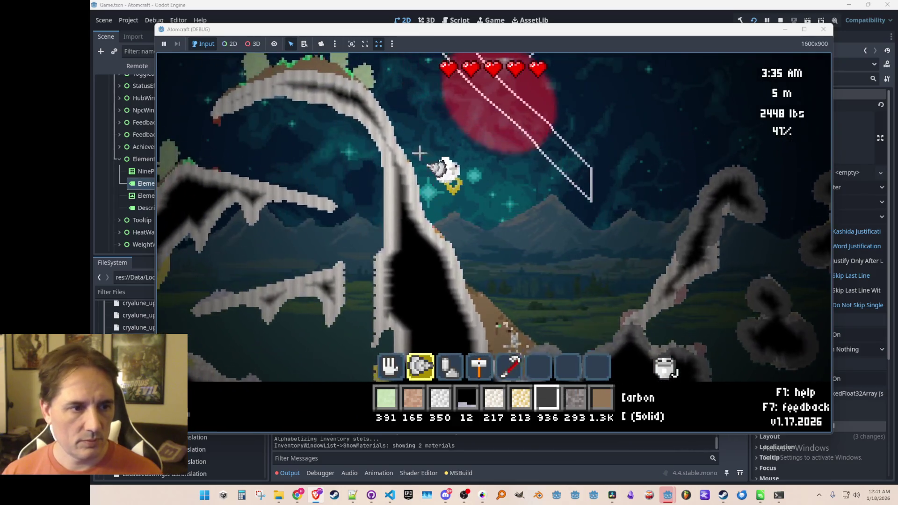
key(a)
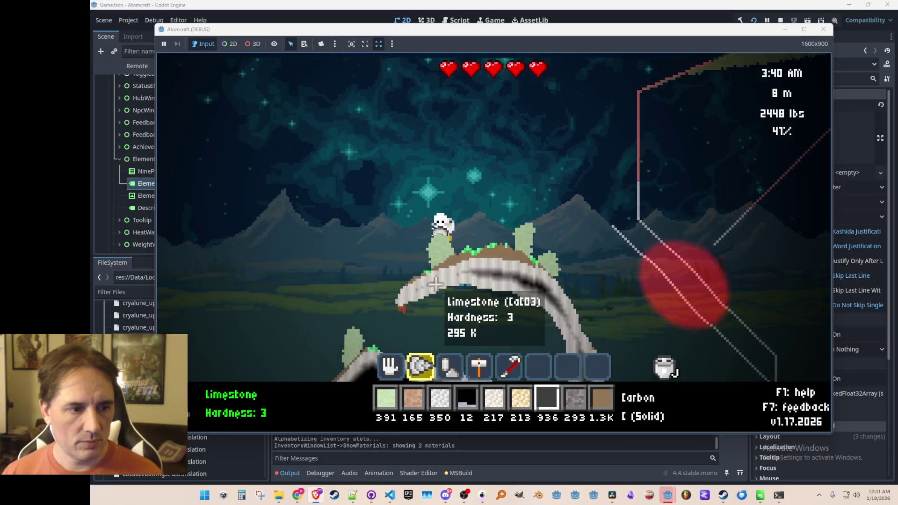
Drop all the Cassiterite, then drill down through terrain collecting 356 Sulfur
scroll(412, 275, down, 1)
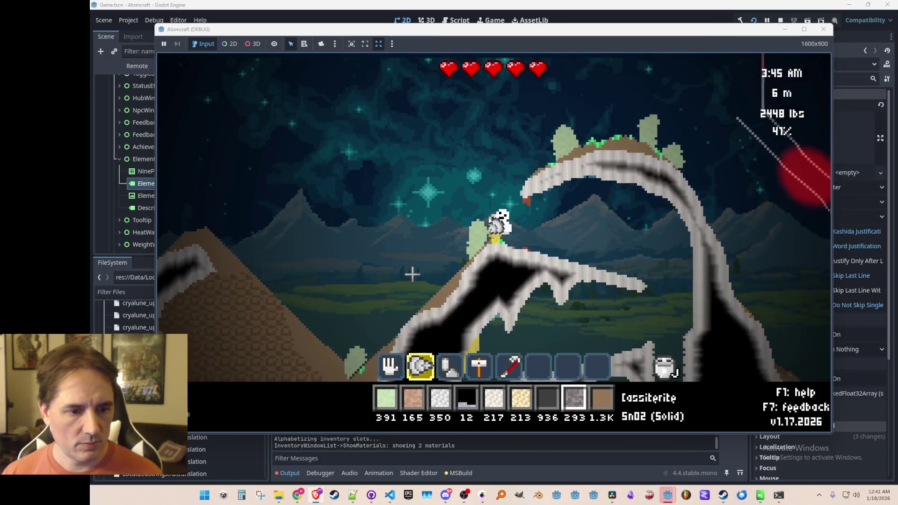
right_click(310, 269)
key(d)
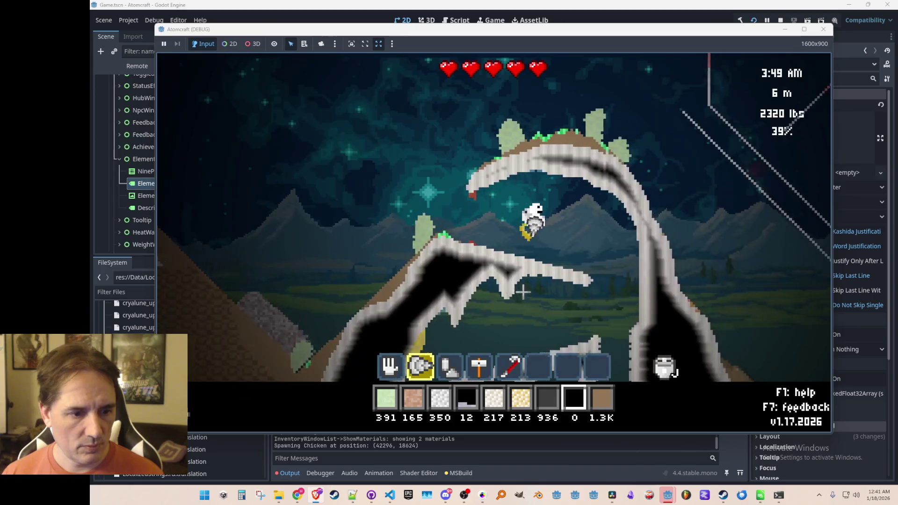
mouse_move(511, 298)
mouse_down()
mouse_move(520, 341)
mouse_move(491, 321)
mouse_move(559, 284)
mouse_move(533, 226)
mouse_move(427, 267)
mouse_move(440, 286)
mouse_move(387, 264)
mouse_move(376, 199)
mouse_move(371, 204)
mouse_move(450, 91)
mouse_move(515, 100)
mouse_move(533, 155)
mouse_move(527, 304)
mouse_move(558, 209)
mouse_up()
Browse the game menu's crafting and equipment pages, then show the suit upgrades shop
key(i)
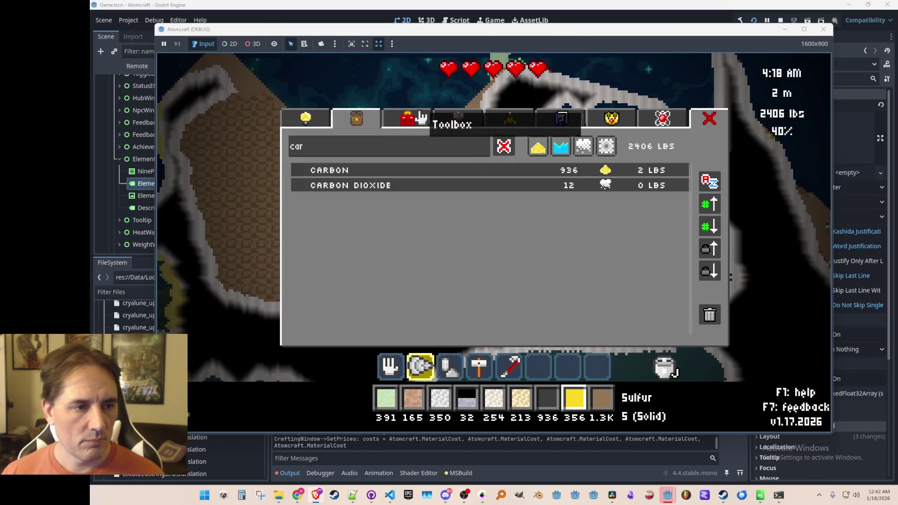
click(455, 125)
click(407, 119)
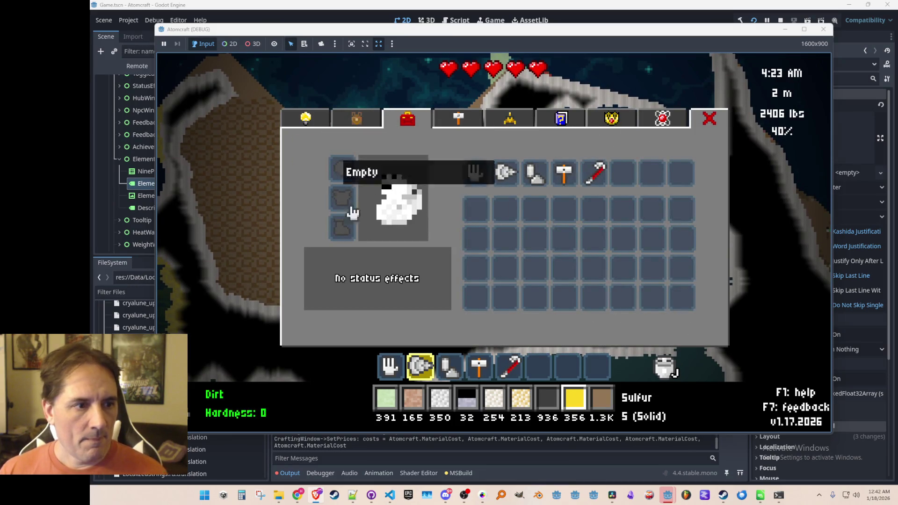
click(315, 119)
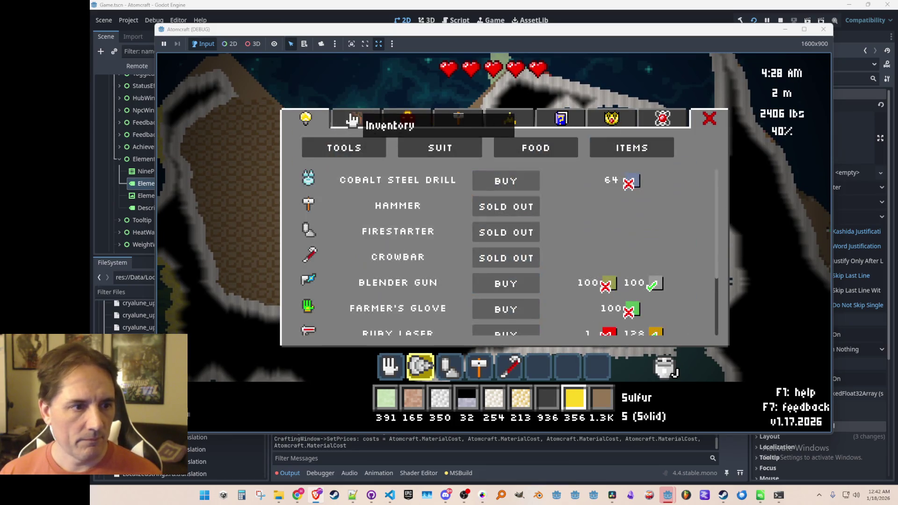
click(435, 154)
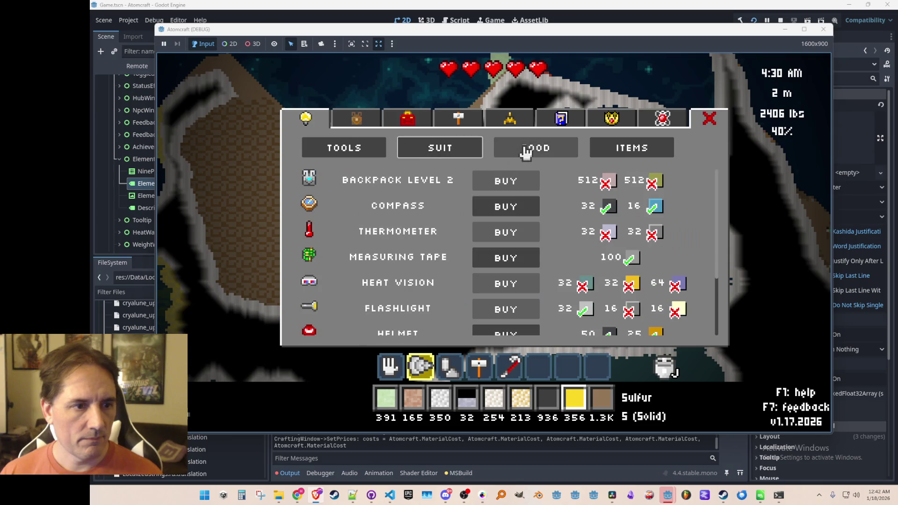
Buy the Compass, Helmet and Heat Resist suit upgrades
click(487, 208)
scroll(509, 295, down, 3)
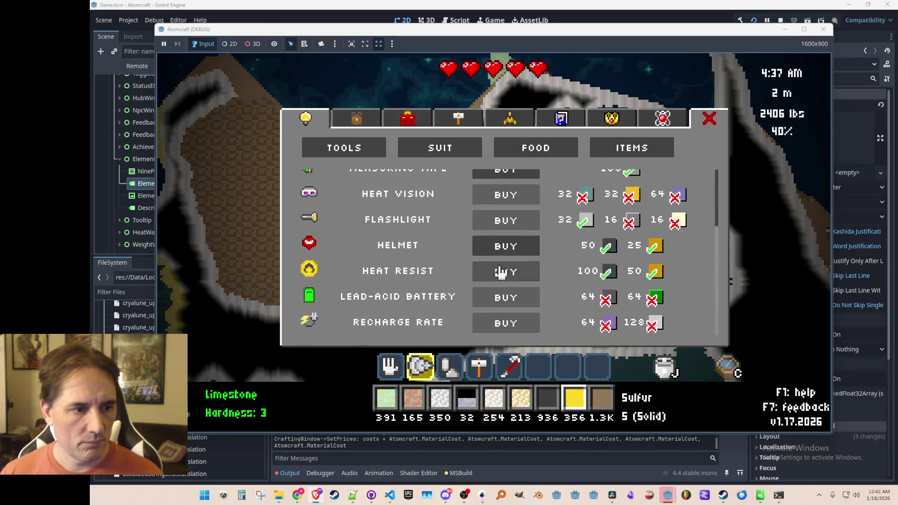
click(502, 245)
click(503, 274)
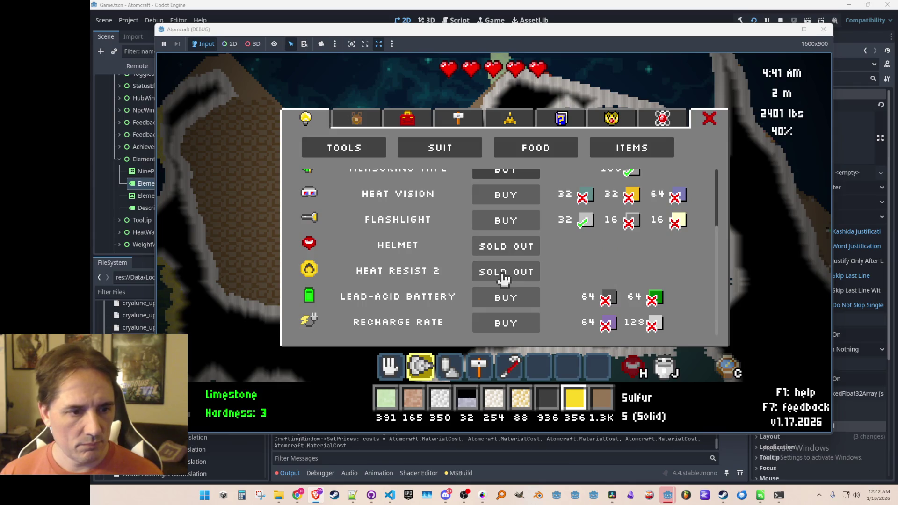
Scroll through the tool upgrades, then return to the suit list and scroll to its top
click(345, 148)
scroll(515, 262, down, 2)
scroll(552, 304, down, 1)
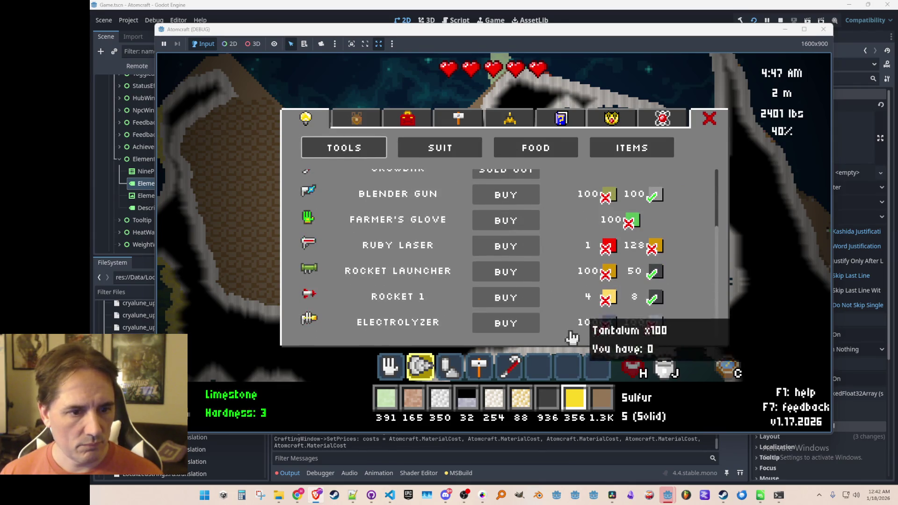
scroll(534, 262, up, 4)
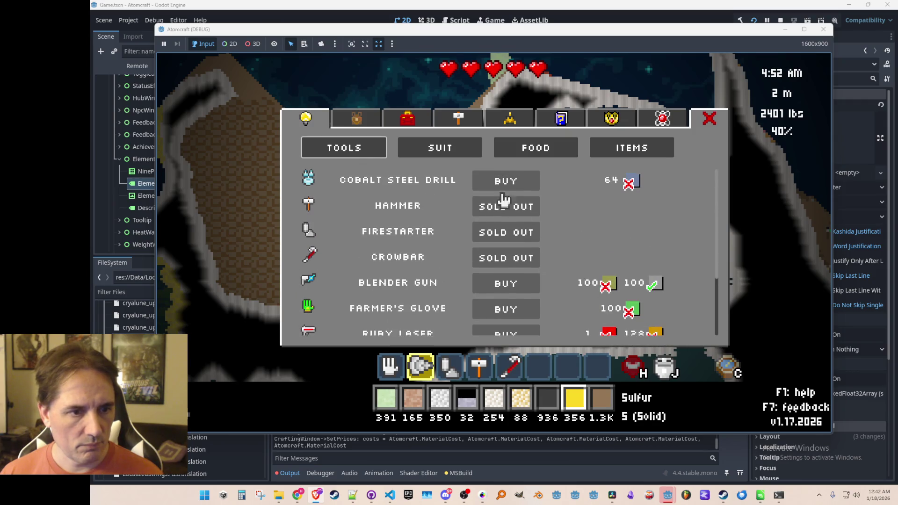
click(440, 148)
scroll(496, 248, up, 3)
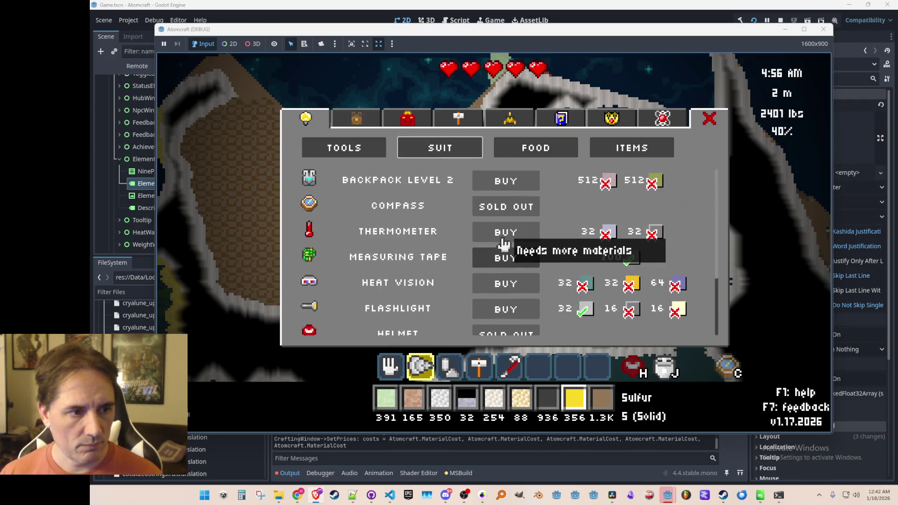
scroll(510, 269, down, 3)
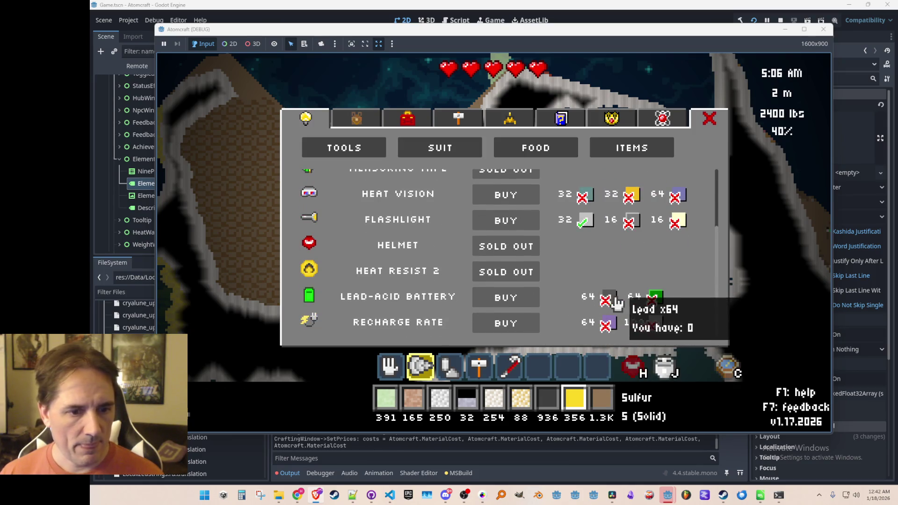
scroll(500, 224, up, 3)
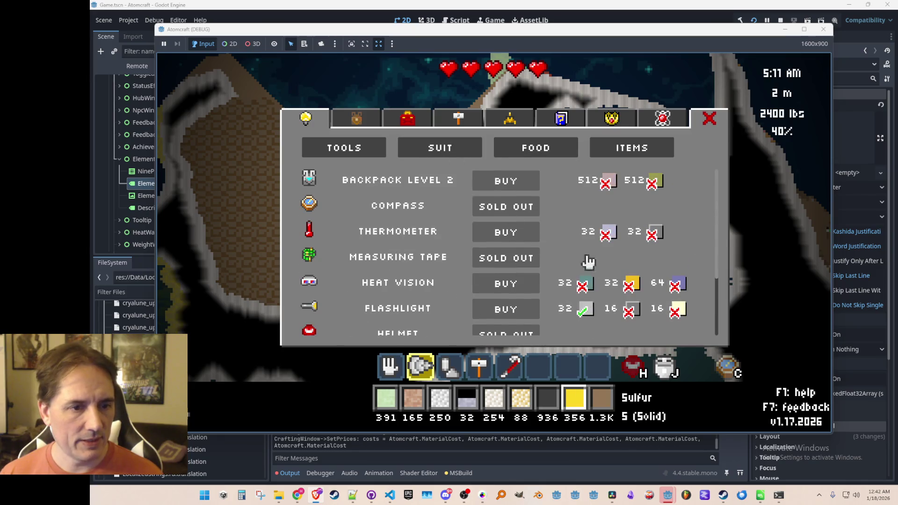
Leave the shop and drill down to -12 m, gathering tellurium, silver, gold and dolomite
key(Escape)
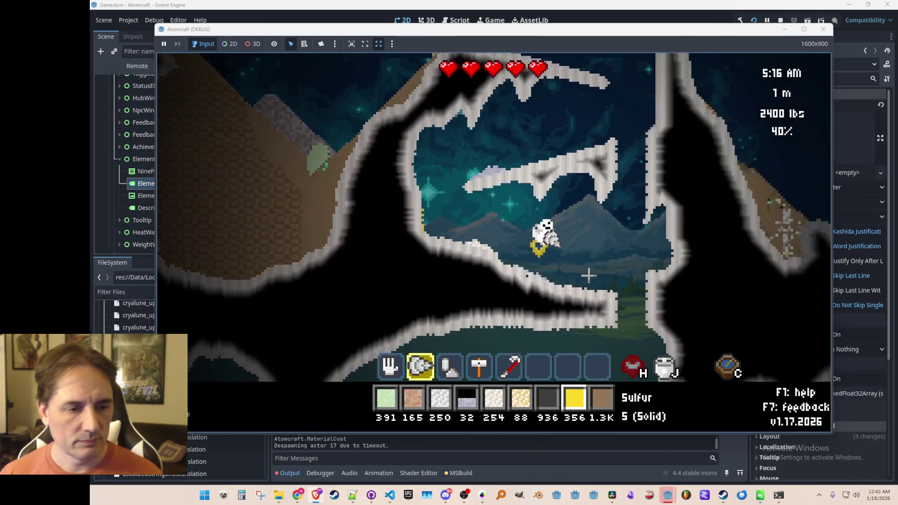
key(s)
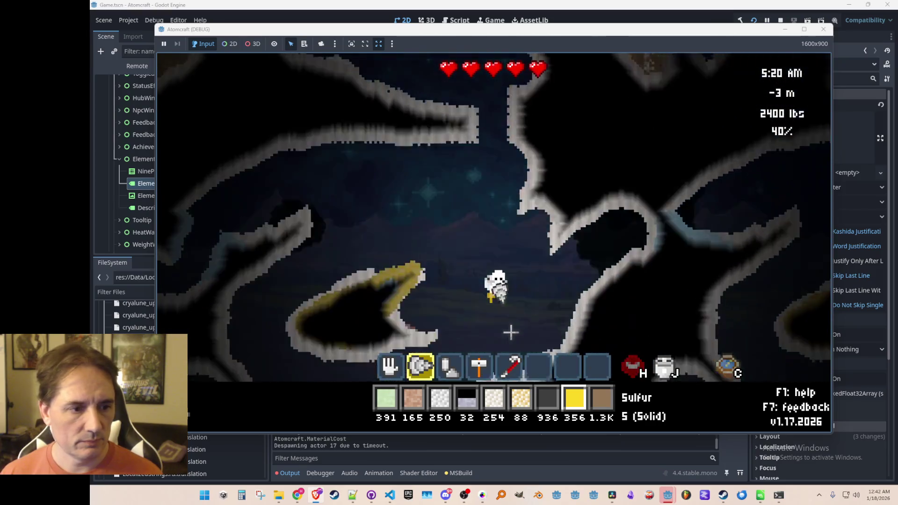
key(s)
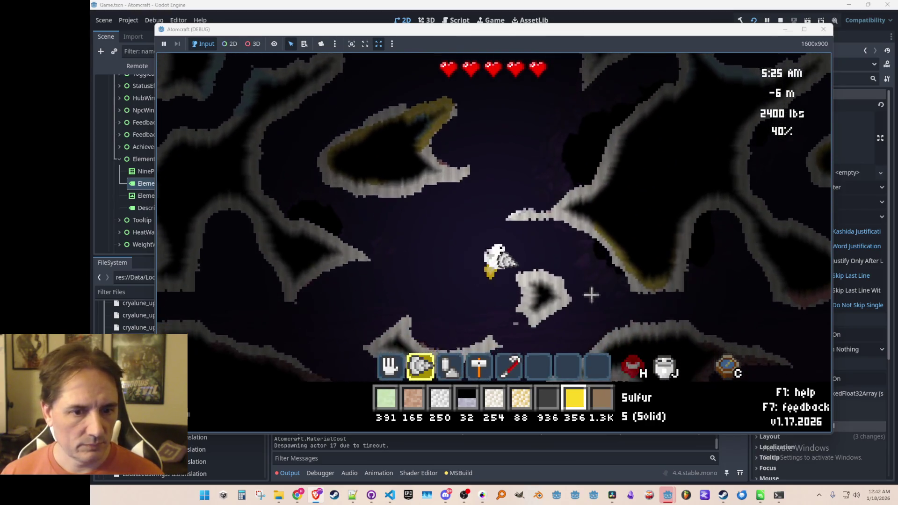
key(d)
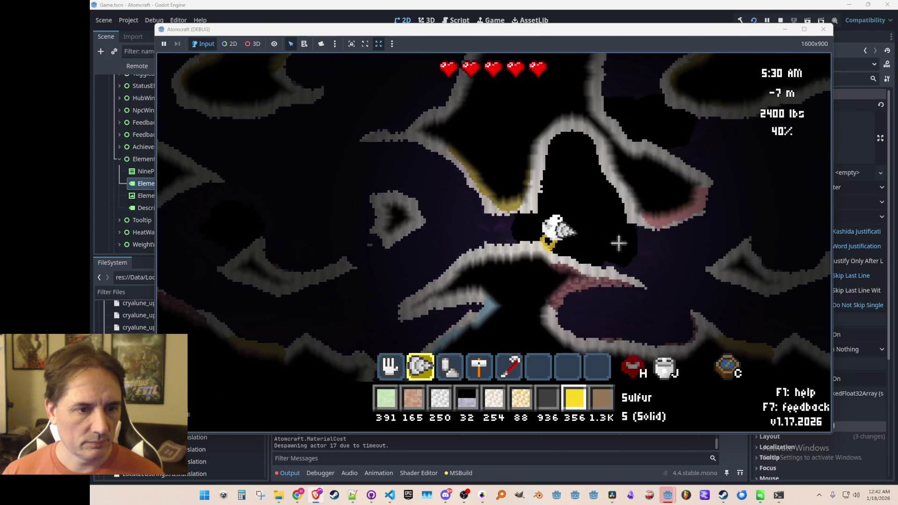
key(w)
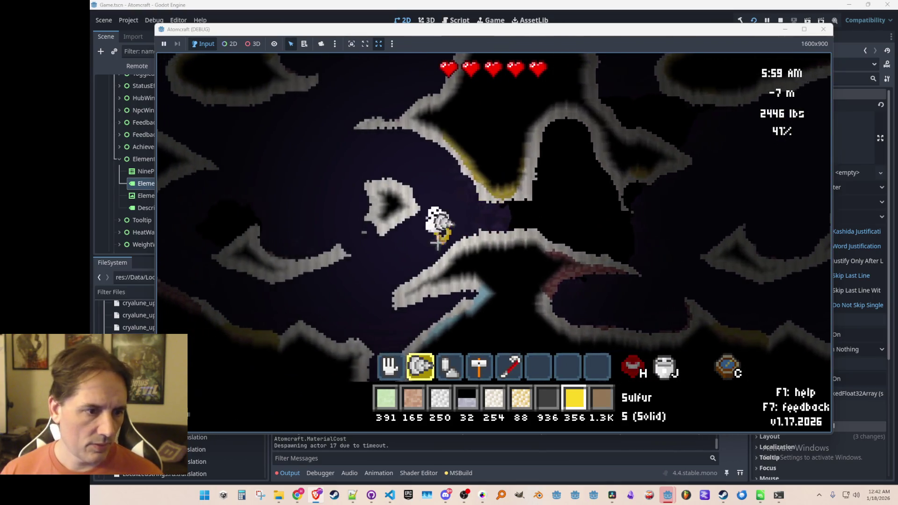
mouse_move(374, 330)
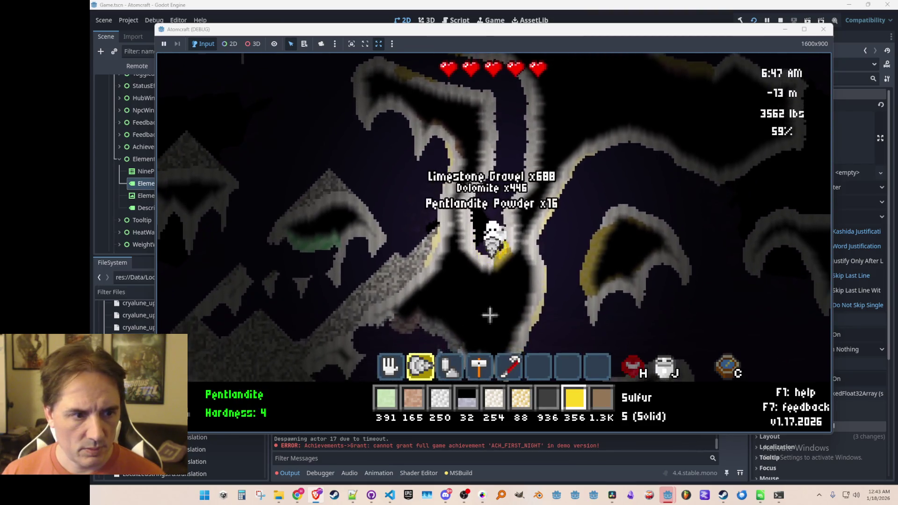
Drill through the rock for limestone gravel, then spray all carried Dirt back into the terrain
drag(506, 308, 407, 298)
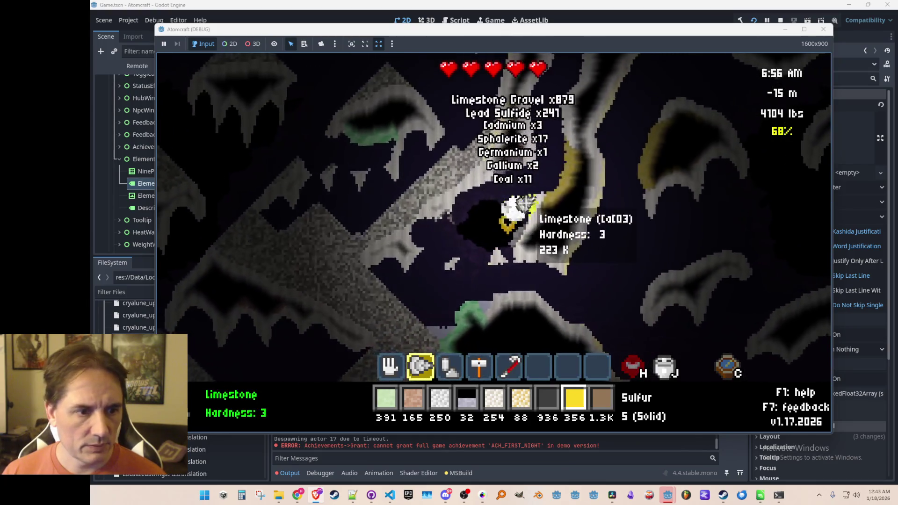
mouse_move(486, 213)
mouse_down()
mouse_move(457, 267)
mouse_move(509, 285)
mouse_up()
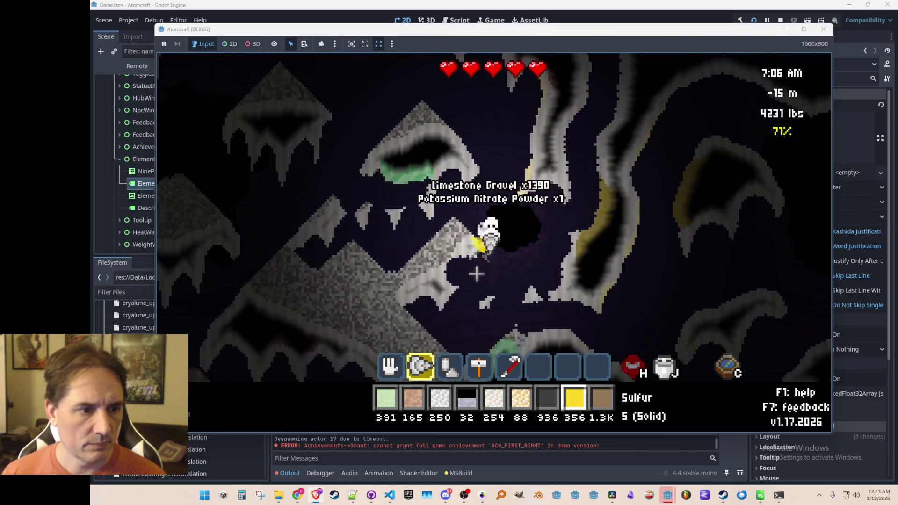
key(w)
scroll(502, 280, up, 2)
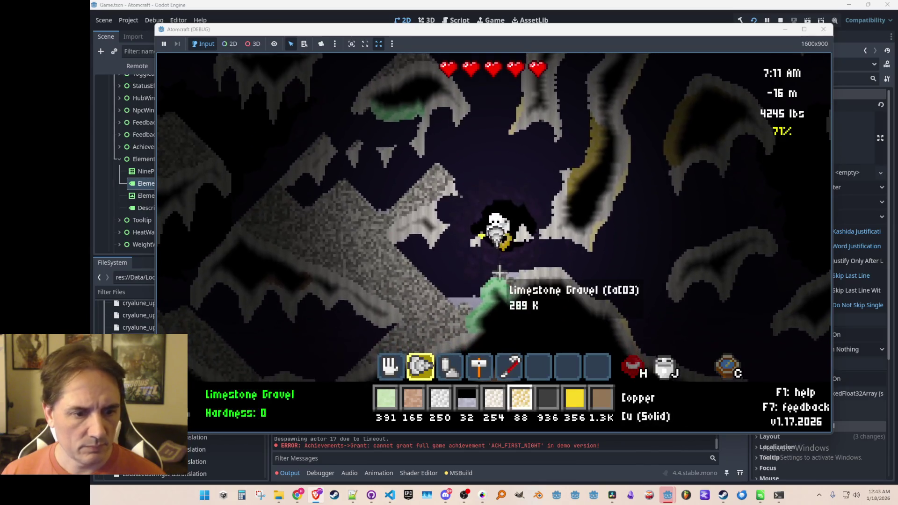
scroll(500, 275, down, 3)
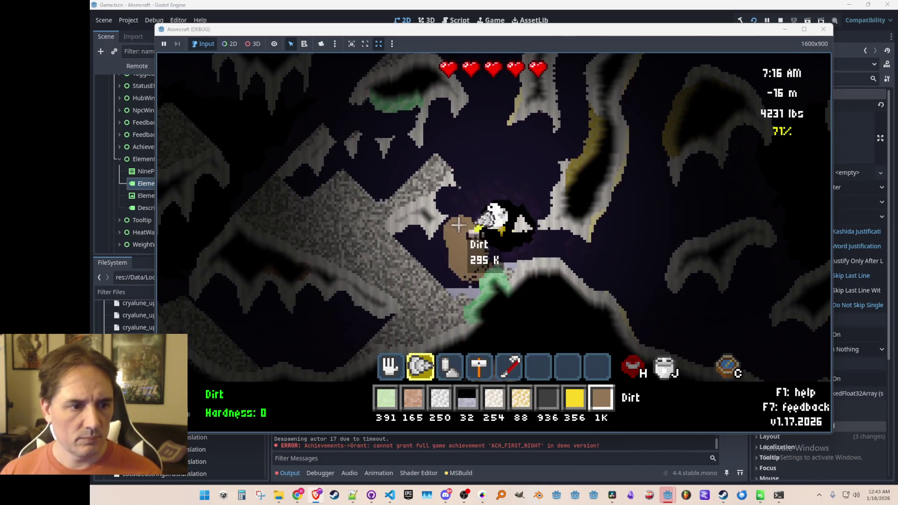
drag(436, 137, 351, 128)
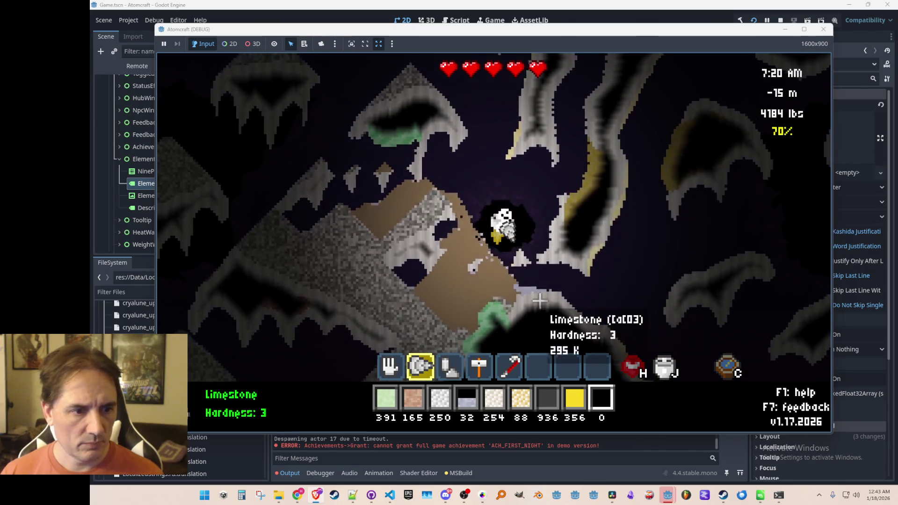
Switch to the hand and keep drilling right through the limestone, collecting the Celestine
key(1)
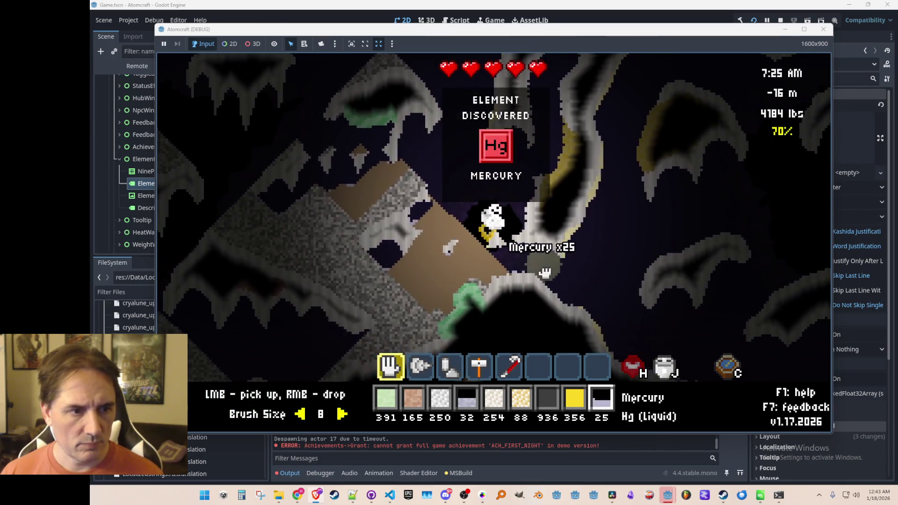
mouse_move(584, 238)
mouse_down()
mouse_move(501, 230)
mouse_move(486, 314)
mouse_move(423, 294)
mouse_move(471, 302)
mouse_move(442, 274)
mouse_move(397, 260)
mouse_move(397, 287)
mouse_move(407, 220)
mouse_move(405, 261)
mouse_move(383, 242)
mouse_move(365, 267)
mouse_move(581, 302)
mouse_move(568, 234)
mouse_move(592, 255)
mouse_move(636, 220)
mouse_up()
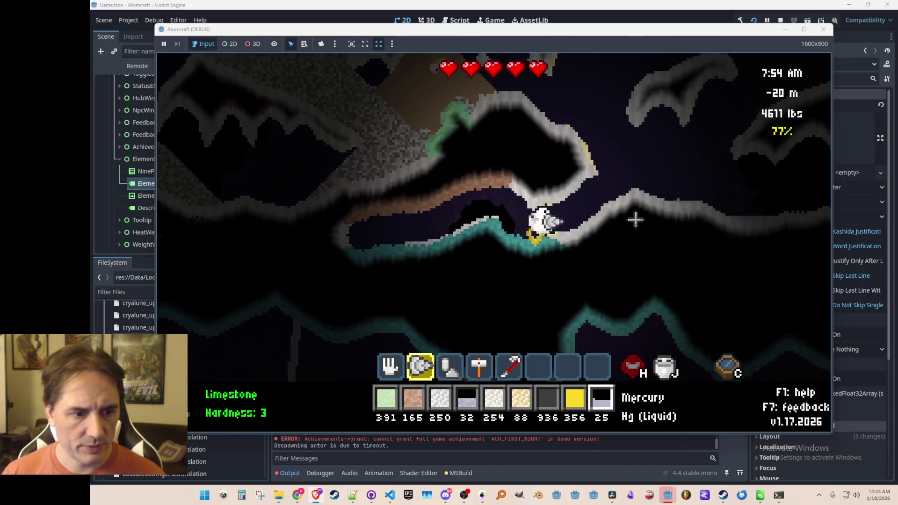
key(d)
mouse_move(545, 257)
mouse_down()
mouse_move(586, 253)
mouse_move(577, 250)
mouse_move(583, 281)
mouse_up()
mouse_move(491, 251)
mouse_down()
mouse_move(482, 258)
mouse_move(449, 234)
mouse_move(538, 216)
mouse_move(568, 226)
mouse_move(517, 227)
mouse_move(526, 217)
mouse_move(515, 237)
mouse_move(575, 220)
mouse_up()
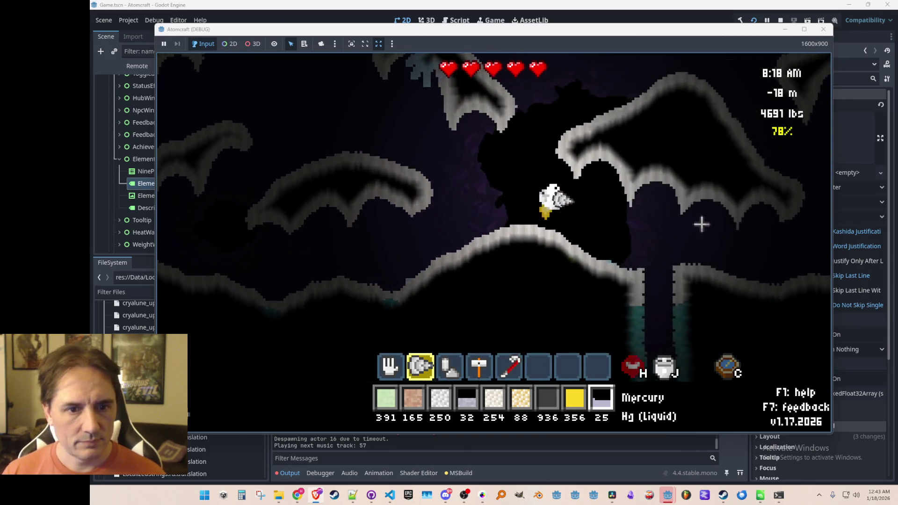
key(d)
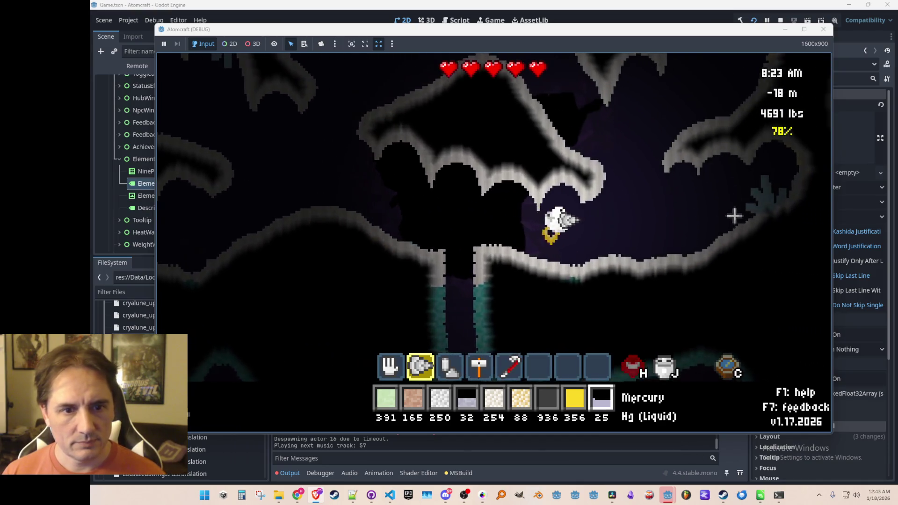
mouse_move(674, 206)
mouse_down()
mouse_move(627, 188)
mouse_move(573, 221)
mouse_move(553, 245)
mouse_move(557, 263)
mouse_move(580, 279)
mouse_move(594, 249)
mouse_move(580, 214)
mouse_move(511, 199)
mouse_move(490, 175)
mouse_move(487, 243)
mouse_move(447, 280)
mouse_move(522, 280)
mouse_move(565, 262)
mouse_move(455, 211)
mouse_move(521, 262)
mouse_move(481, 237)
mouse_up()
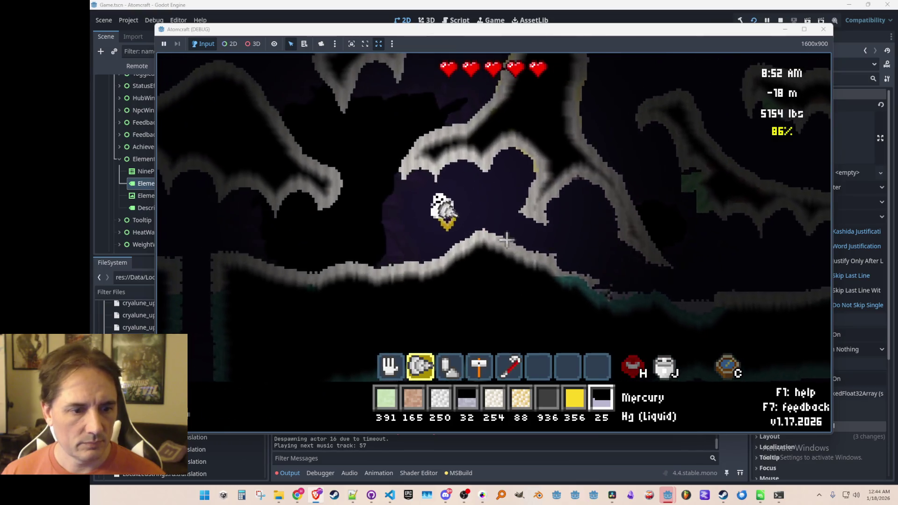
Clear the inventory filter, sort by weight, and spray out all the Limestone Gravel
key(Tab)
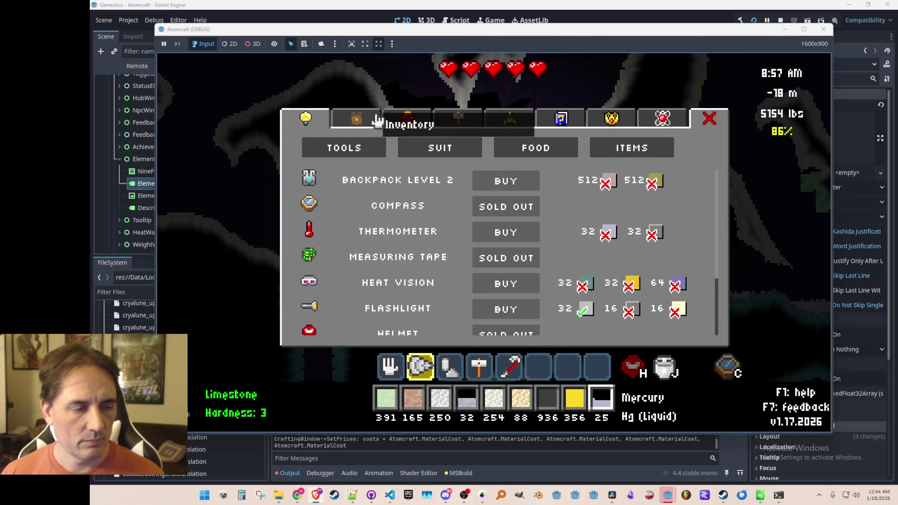
click(382, 122)
click(357, 119)
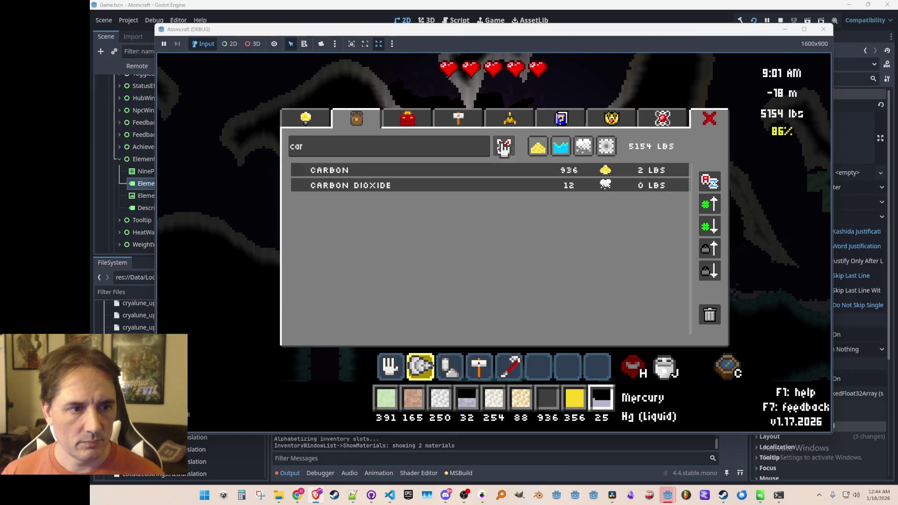
click(504, 148)
click(710, 271)
click(442, 177)
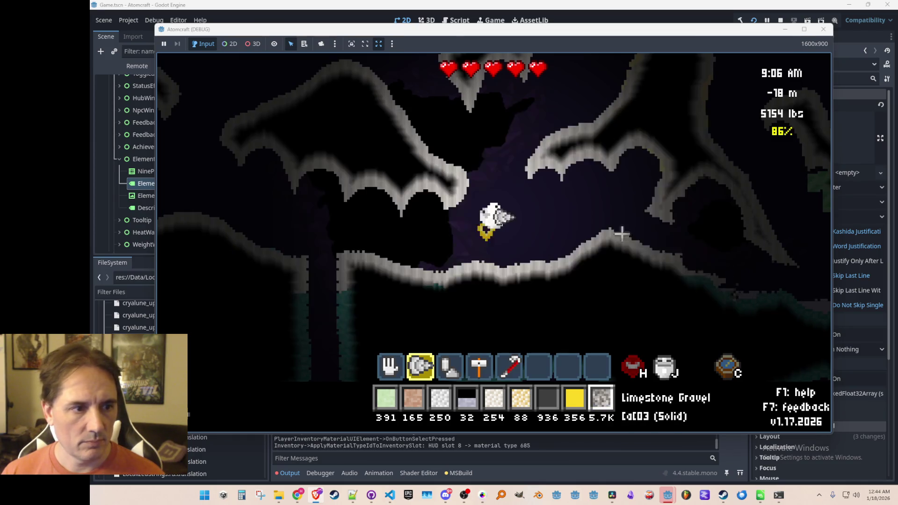
drag(743, 267, 777, 169)
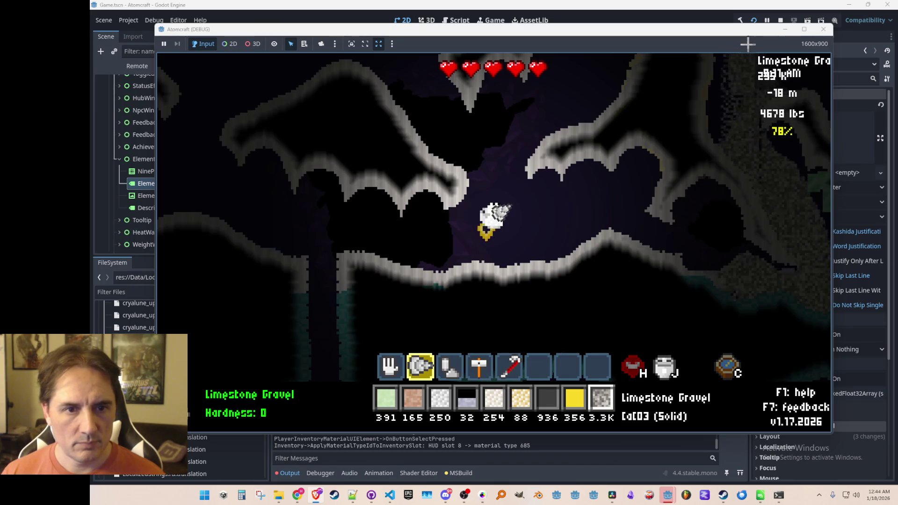
mouse_move(670, 173)
mouse_down()
mouse_move(575, 183)
mouse_move(538, 217)
mouse_move(571, 244)
mouse_move(629, 140)
mouse_up()
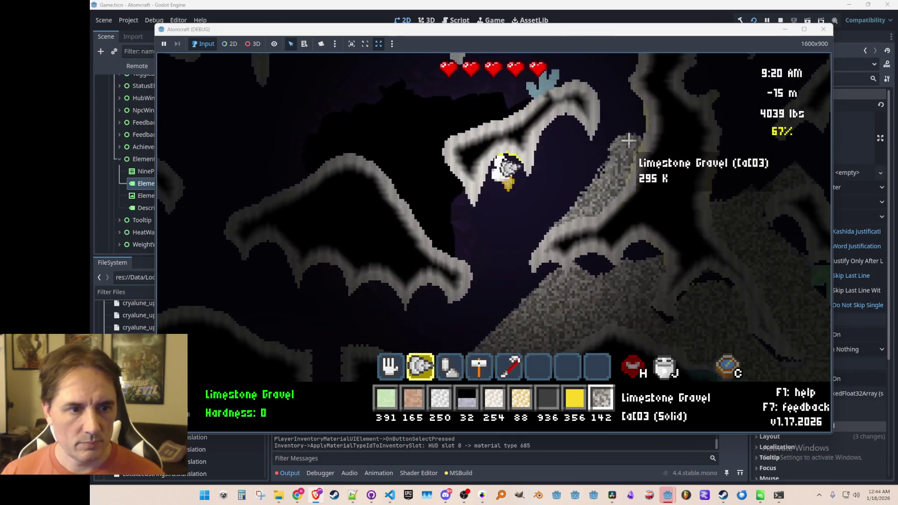
Load Pentlandite Powder from the inventory and spray it into the terrain
key(i)
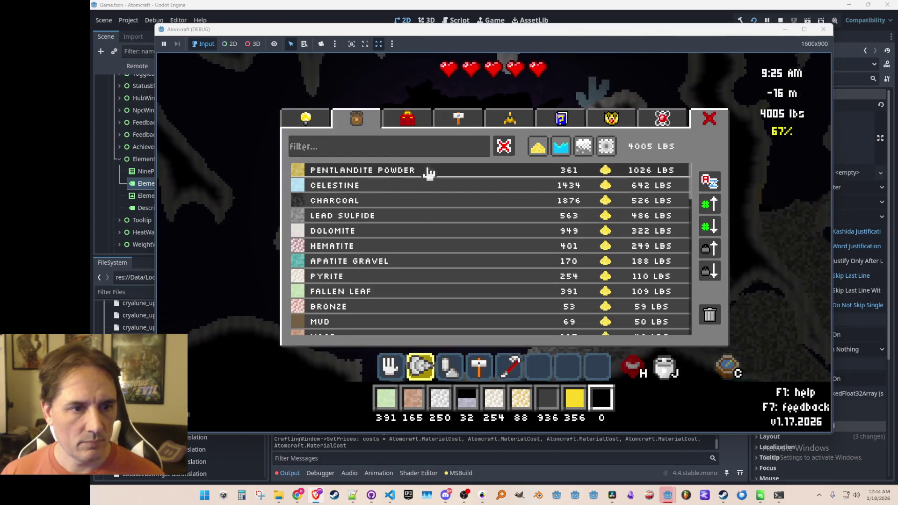
click(429, 173)
drag(568, 263, 607, 201)
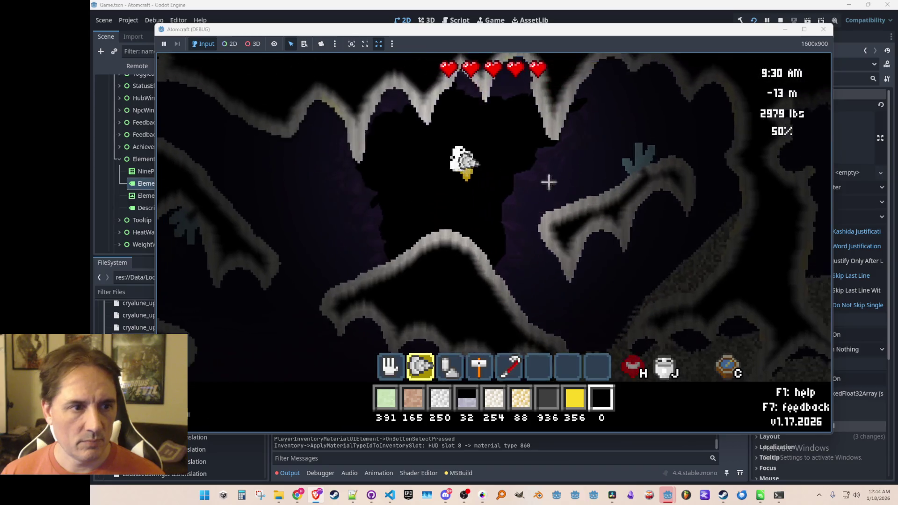
key(a)
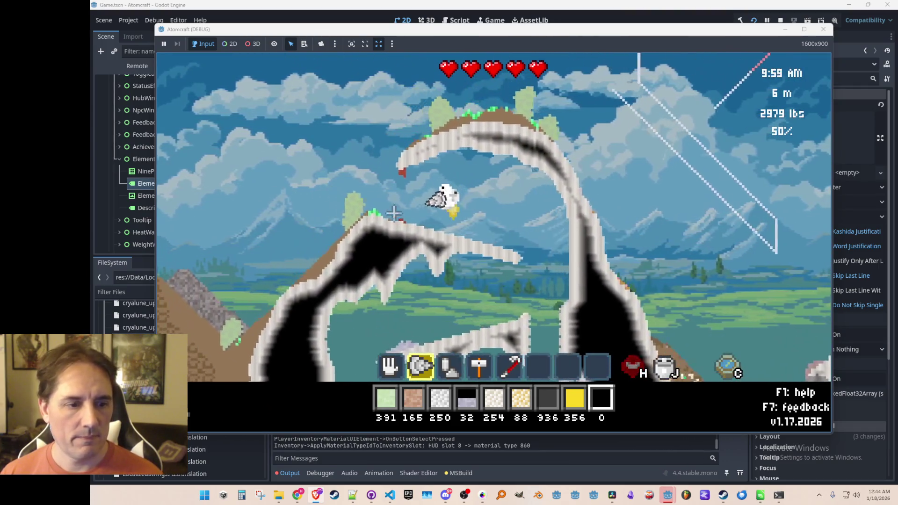
Load Lead Sulfide into material slot 4
key(c)
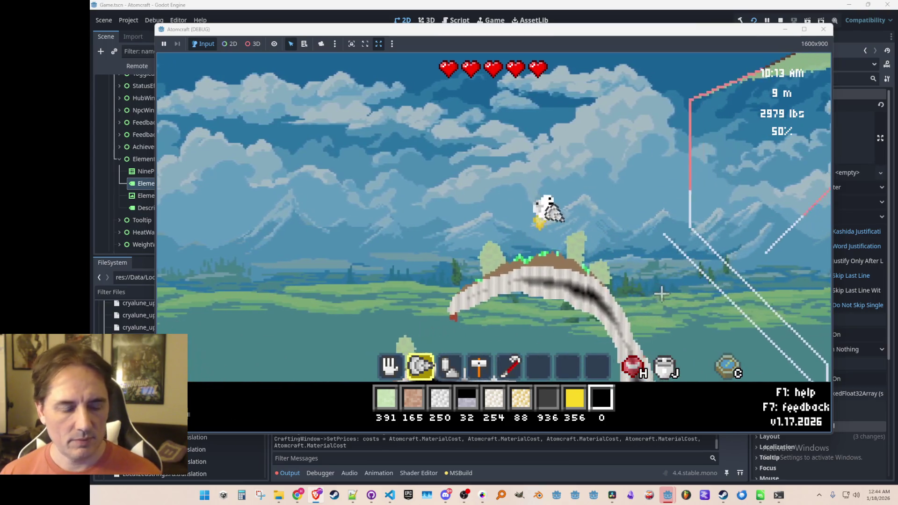
key(4)
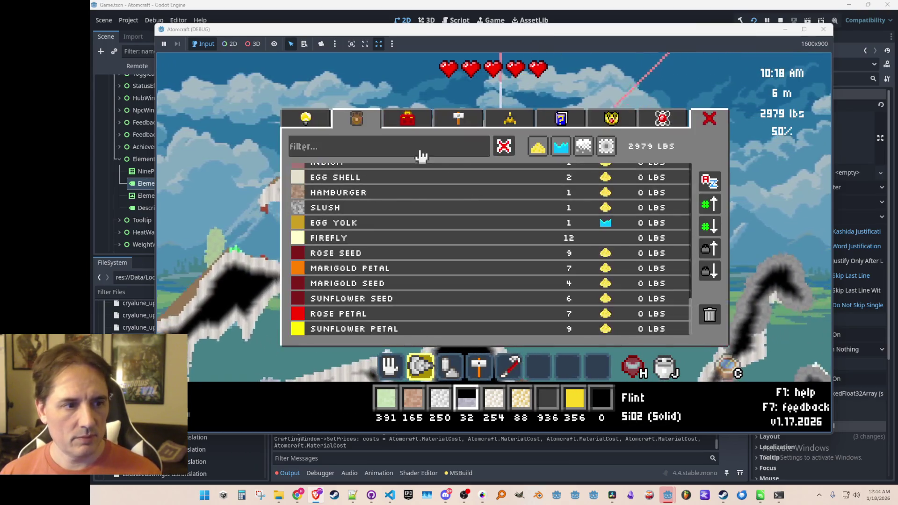
click(428, 154)
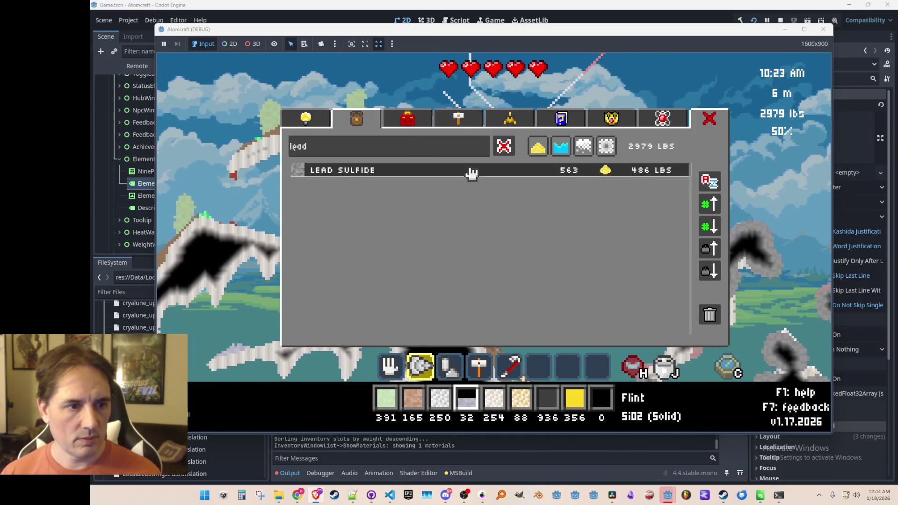
click(472, 174)
Put Coal into material slot 5 in place of Charcoal
key(5)
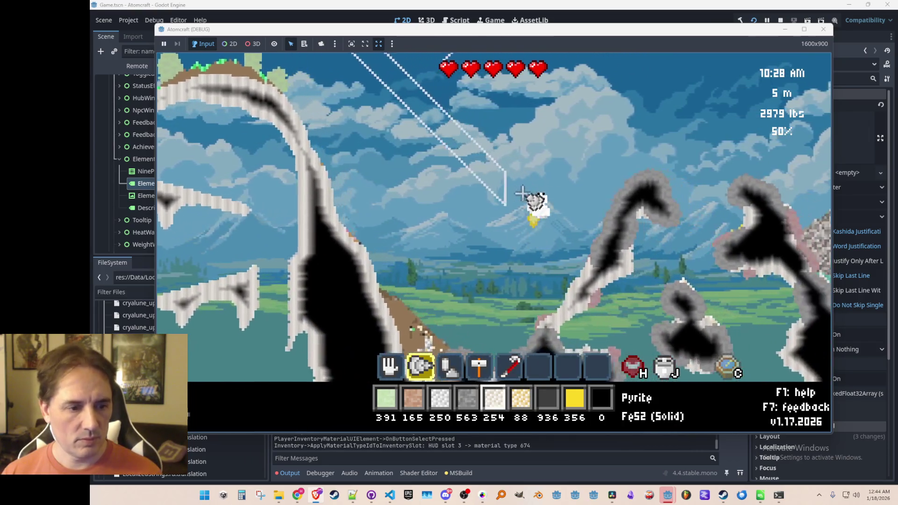
text(i)
text(ca)
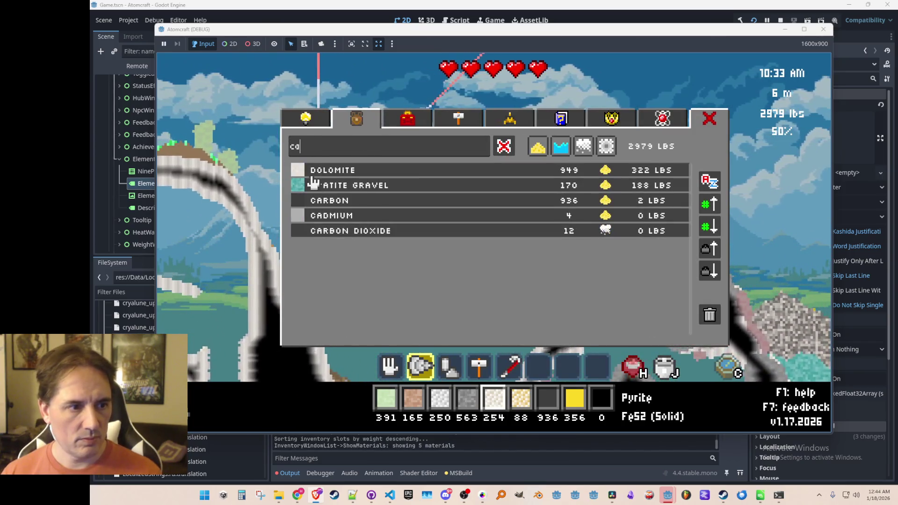
key(BackSpace)
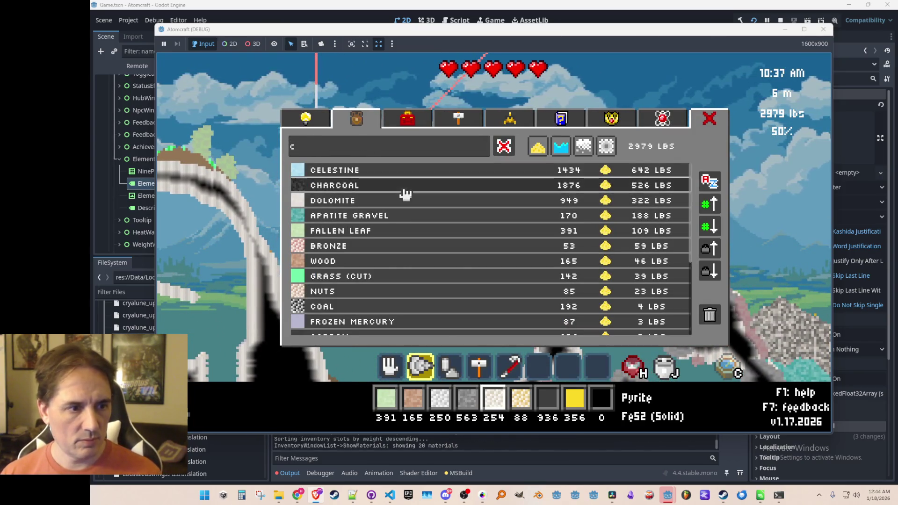
click(405, 185)
key(i)
click(349, 306)
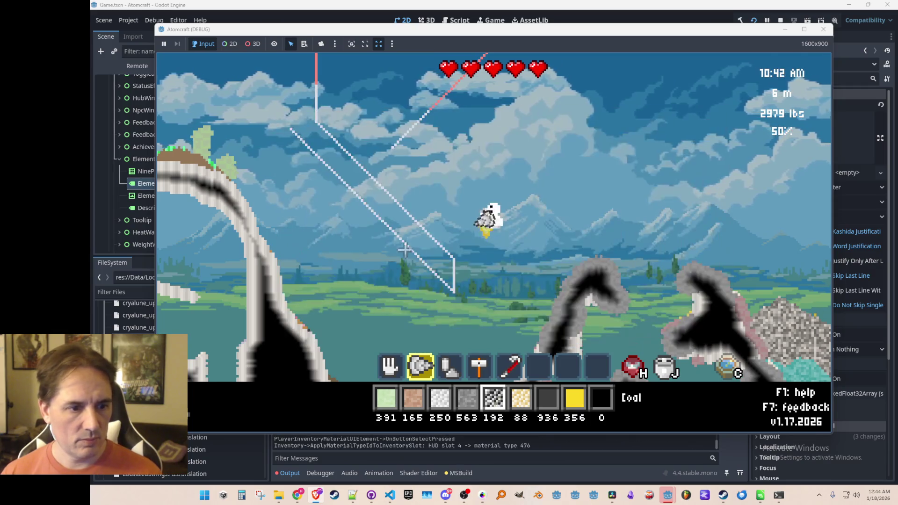
Pour the coal into the slanted channel and heat it until it burns
key(1)
right_click(430, 256)
scroll(468, 281, down, 3)
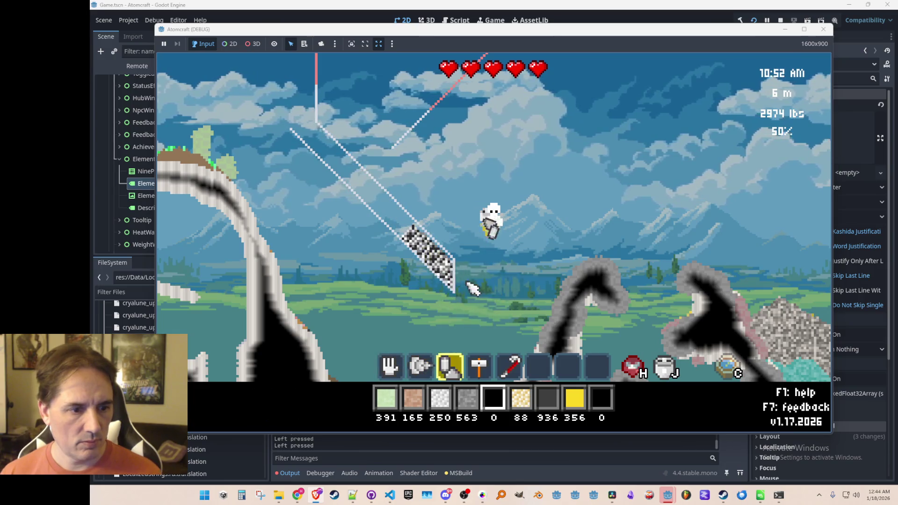
scroll(461, 270, up, 1)
drag(423, 227, 428, 220)
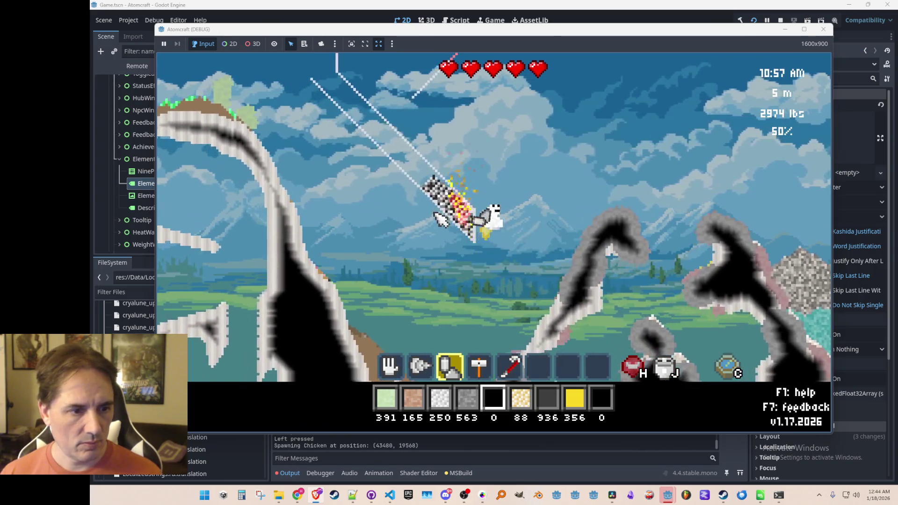
Spray Lead Sulfide onto the burning coal, then return to the hand tool
scroll(435, 216, up, 2)
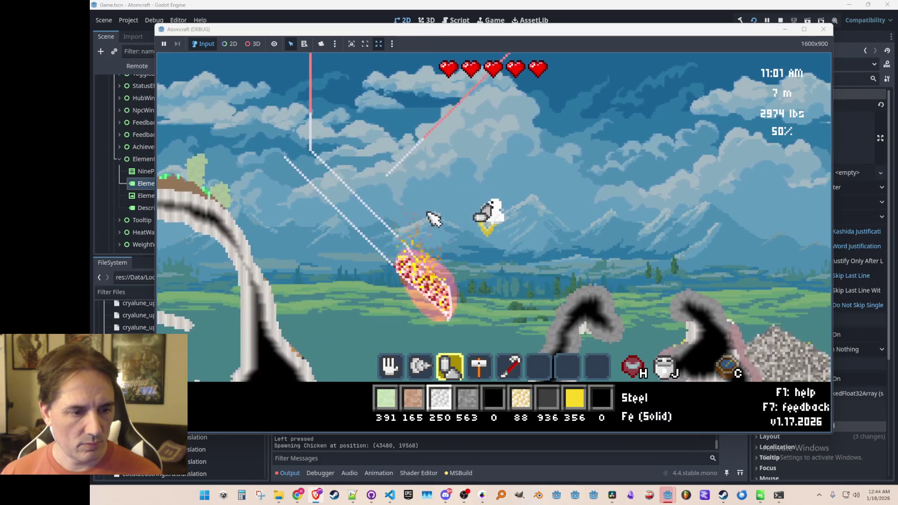
scroll(432, 218, down, 1)
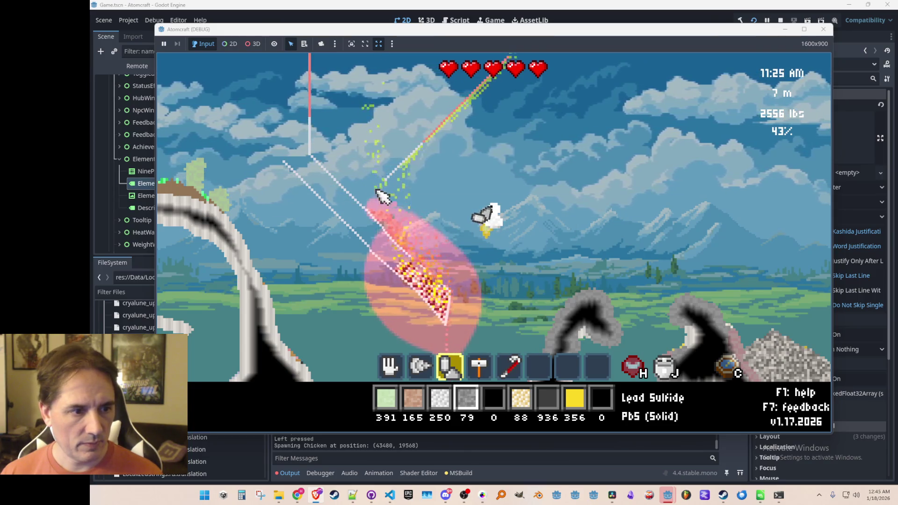
drag(386, 198, 389, 199)
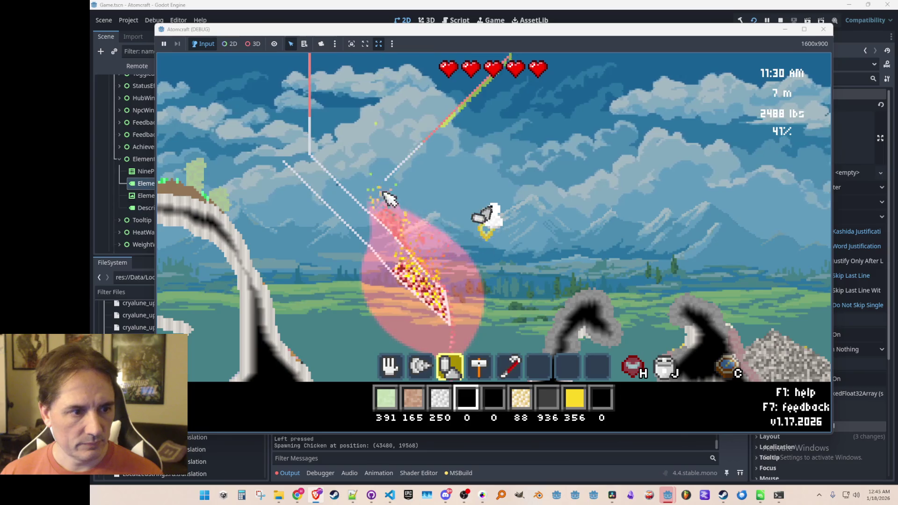
key(1)
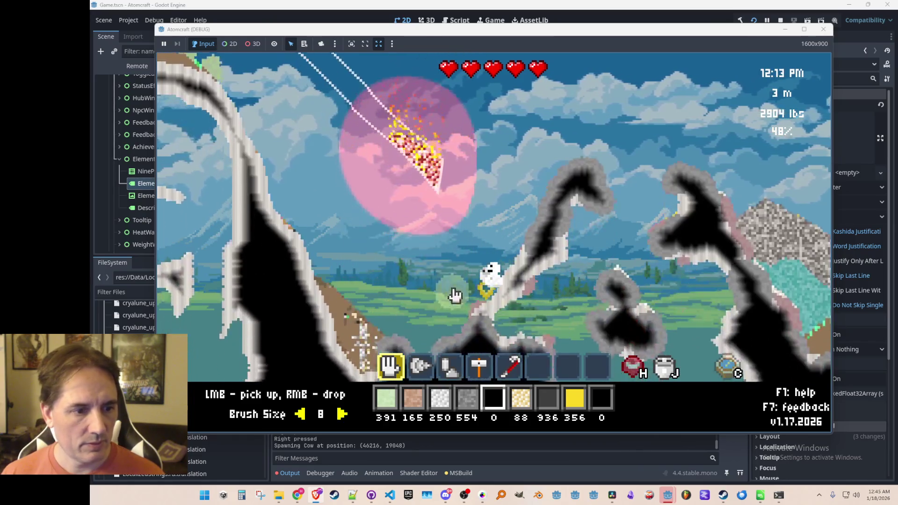
Drop Carbon and Lead Oxide onto the burning coal to smelt them
click(449, 318)
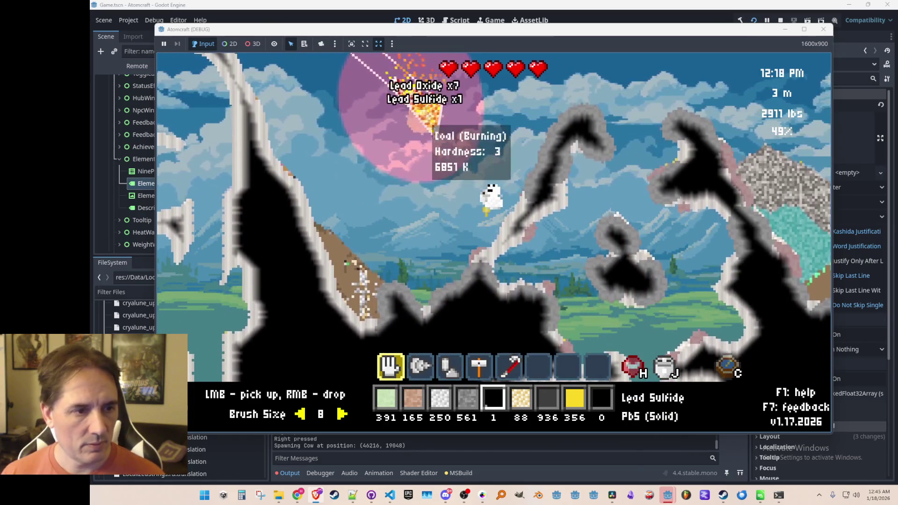
right_click(425, 90)
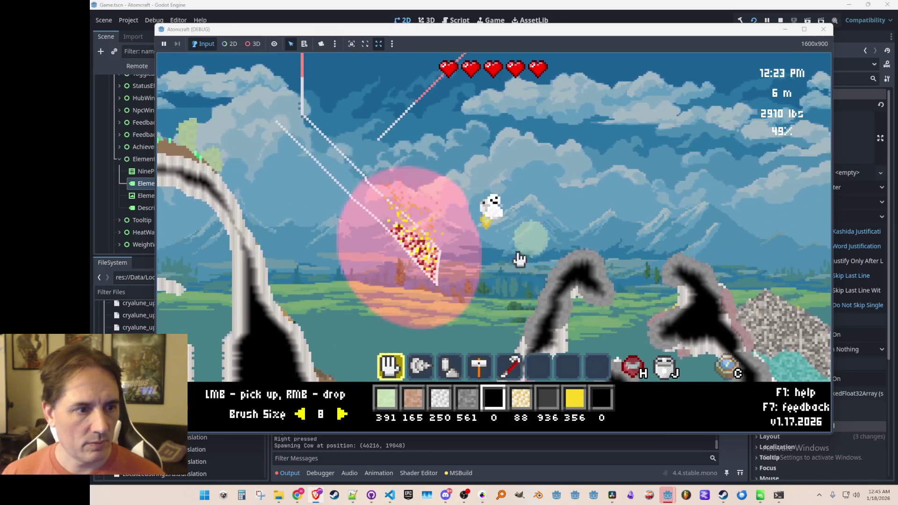
scroll(503, 264, up, 1)
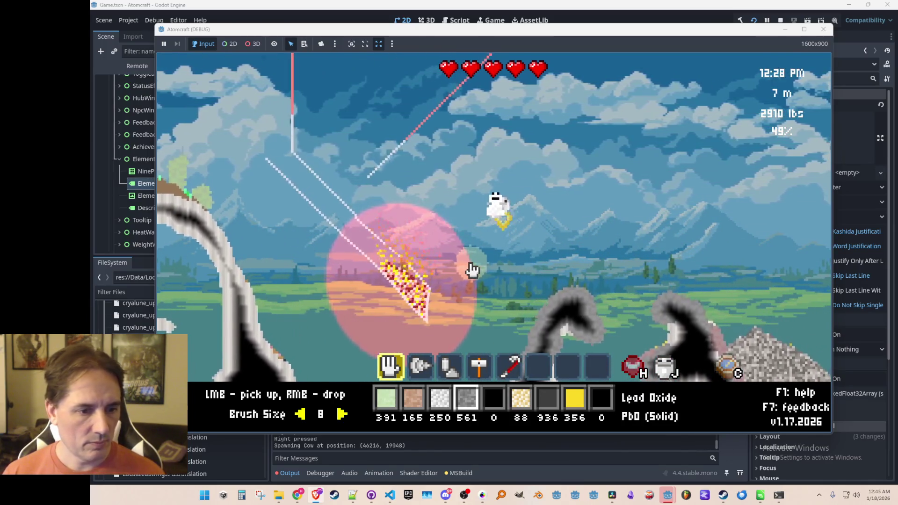
scroll(468, 262, down, 3)
right_click(336, 140)
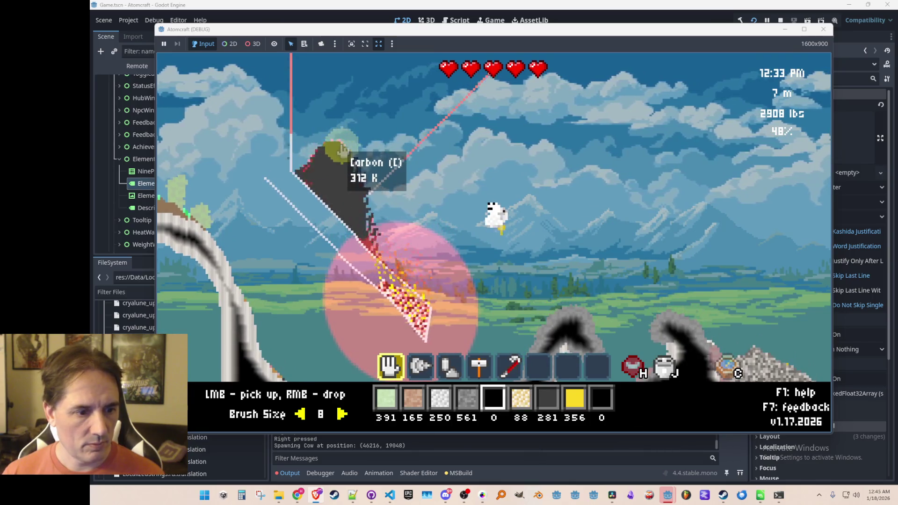
scroll(330, 150, up, 3)
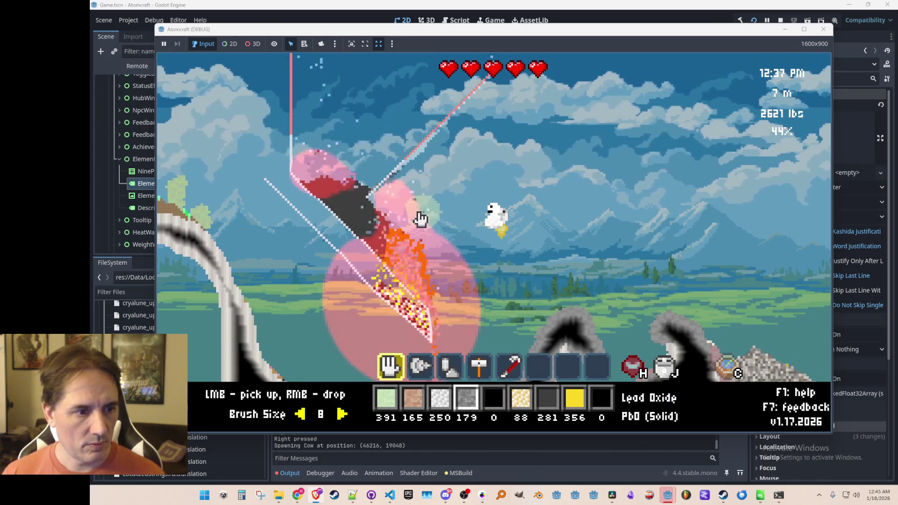
right_click(394, 217)
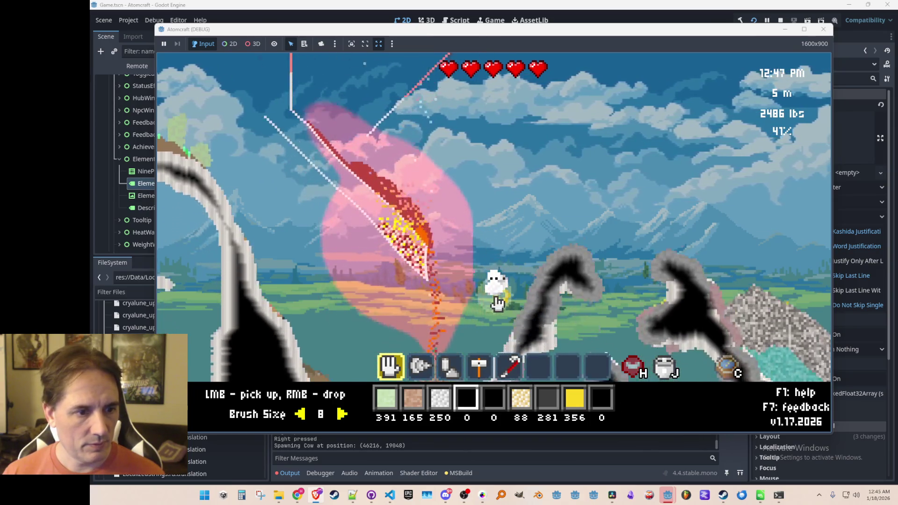
Collect the smelted Lead and leftover coal, bringing lead to 283 and discovering Lead
mouse_move(450, 300)
mouse_down()
mouse_move(429, 291)
mouse_move(398, 301)
mouse_move(457, 267)
mouse_move(402, 307)
mouse_up()
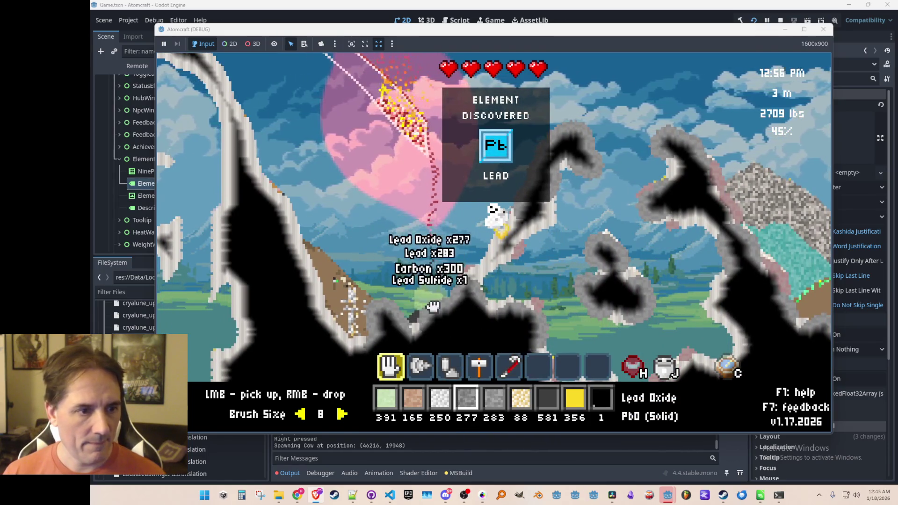
drag(388, 108, 458, 156)
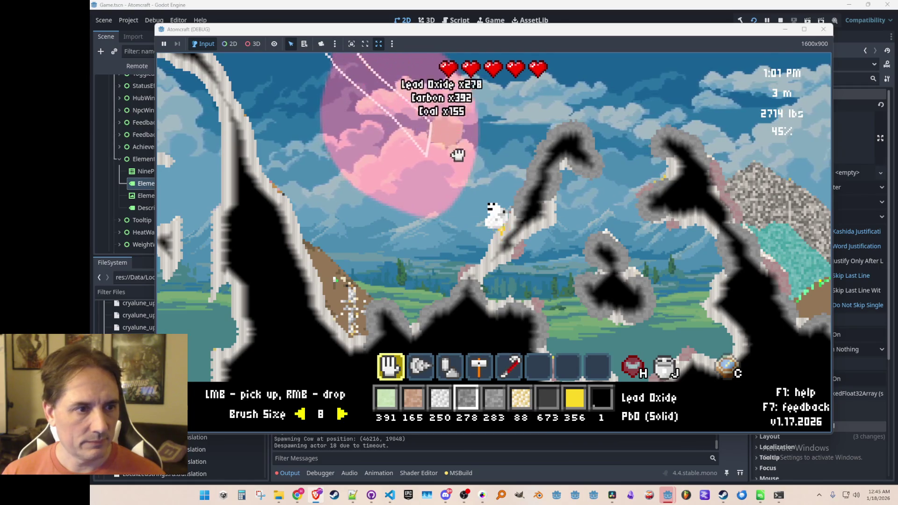
key(c)
key(c)
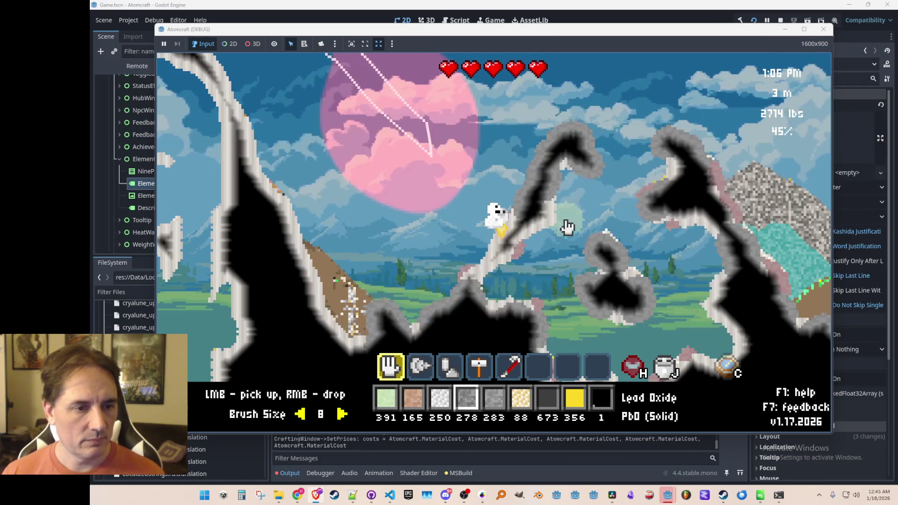
key(2)
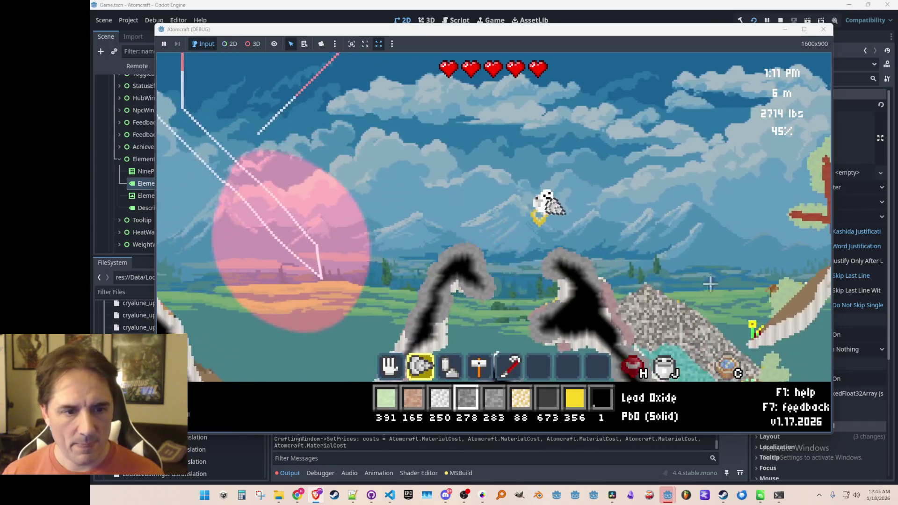
mouse_move(692, 260)
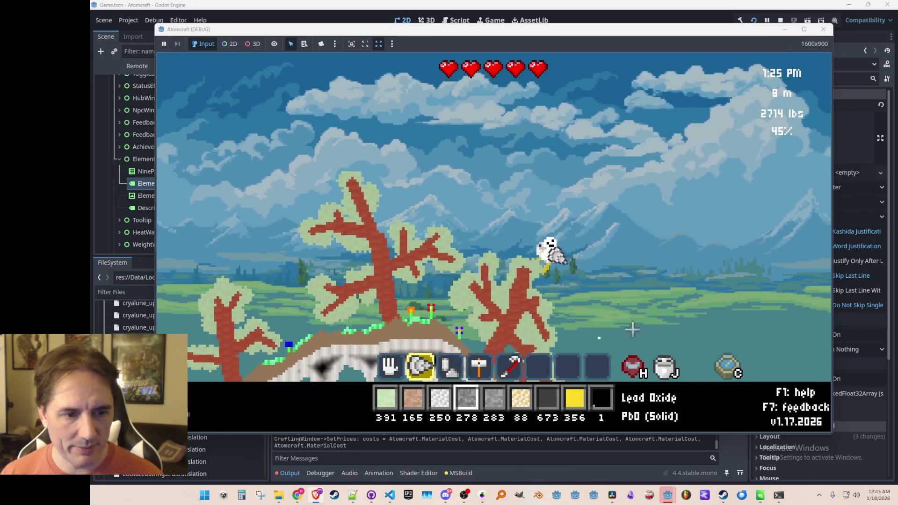
key(1)
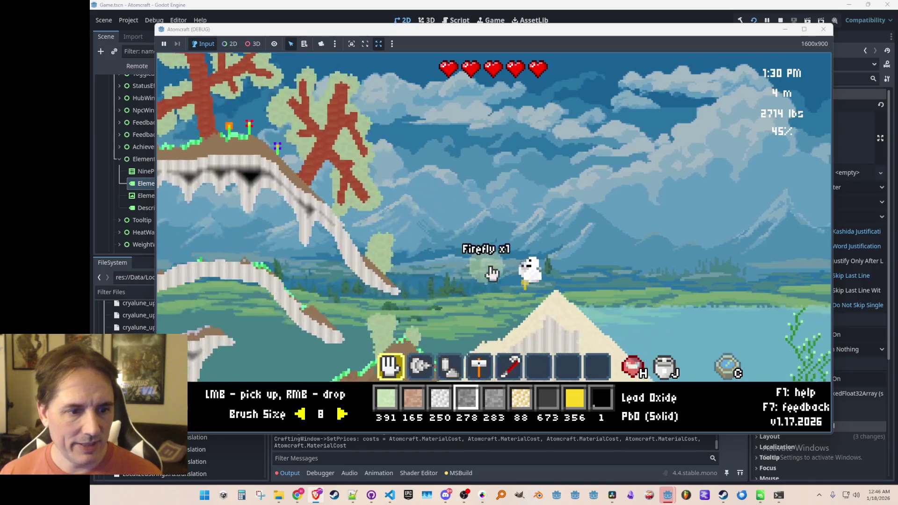
Scoop a large amount of seawater from the lake and bring up the Block Water filter recipe
click(654, 350)
drag(654, 350, 630, 349)
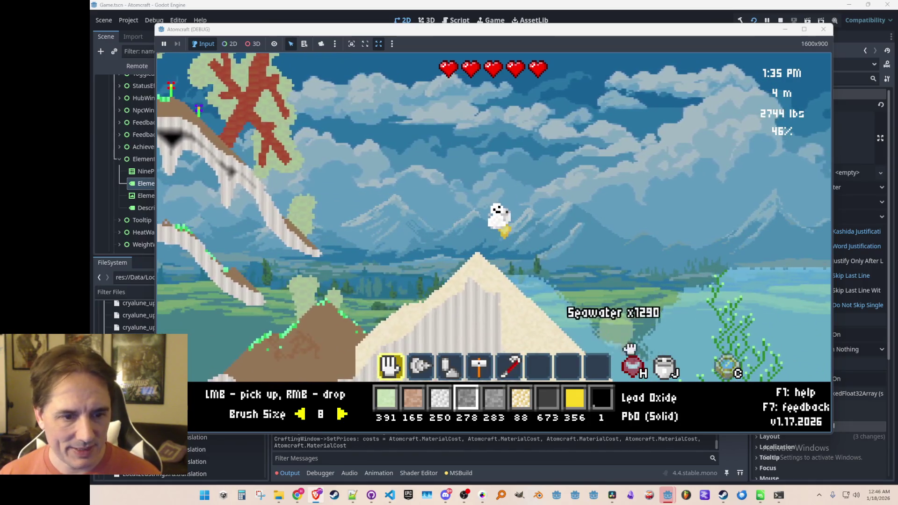
mouse_move(628, 318)
mouse_down()
mouse_move(518, 249)
mouse_move(453, 260)
mouse_up()
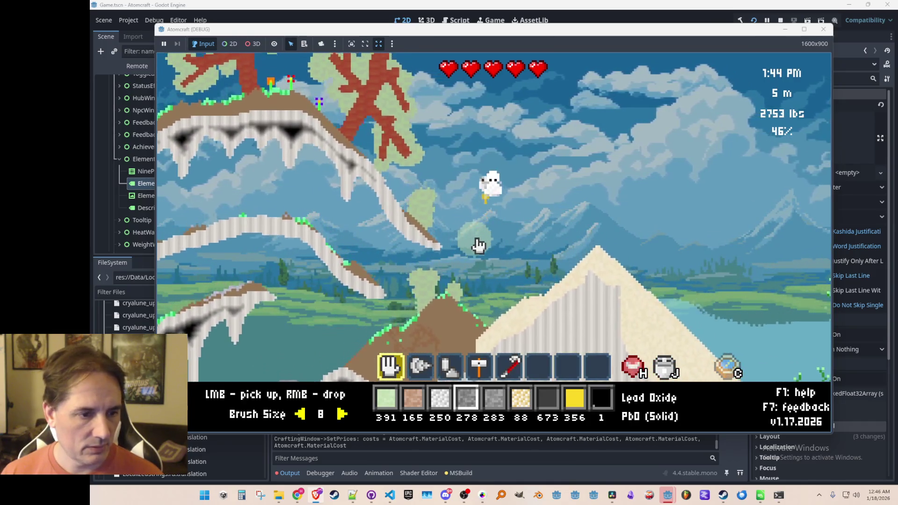
key(c)
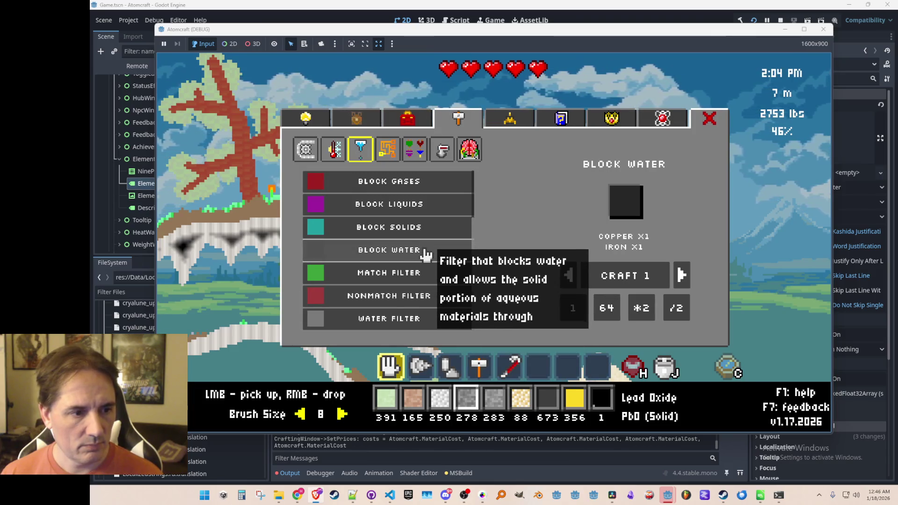
Craft 64 Block Water filters and close the crafting window
click(627, 282)
key(Escape)
key(2)
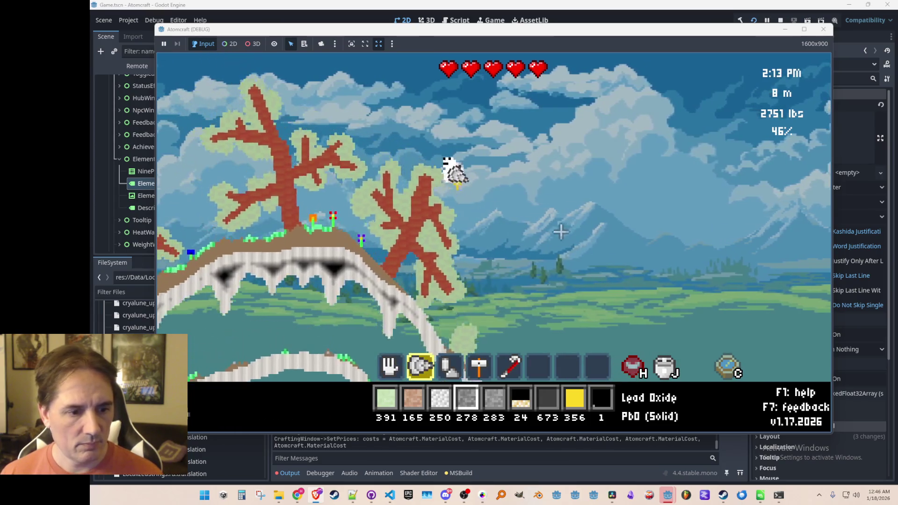
key(1)
key(2)
Search the inventory for 'bl' and make Block Water the building material
key(4)
key(a)
scroll(507, 201, down, 4)
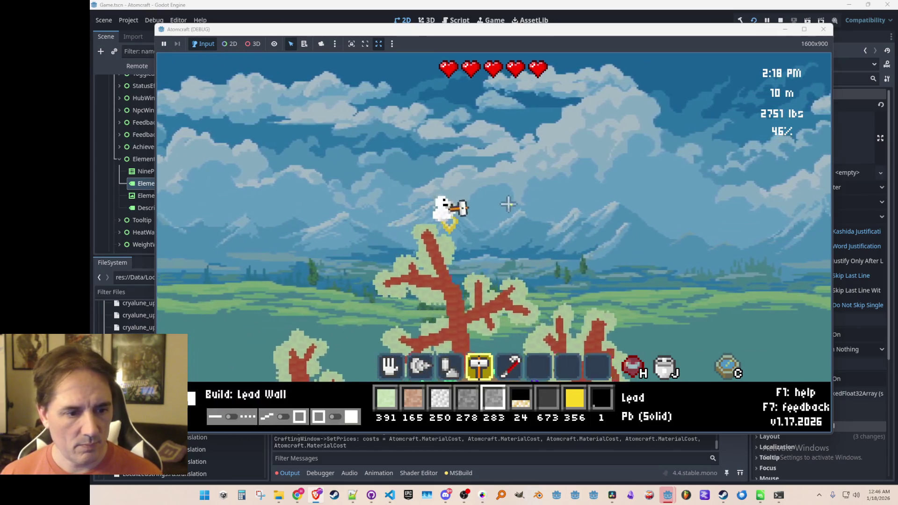
scroll(508, 204, up, 2)
key(c)
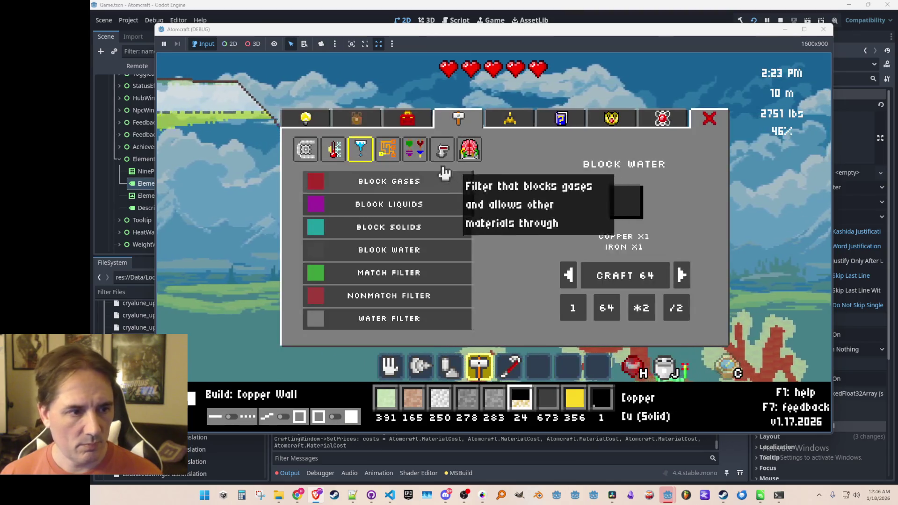
click(310, 120)
key(j)
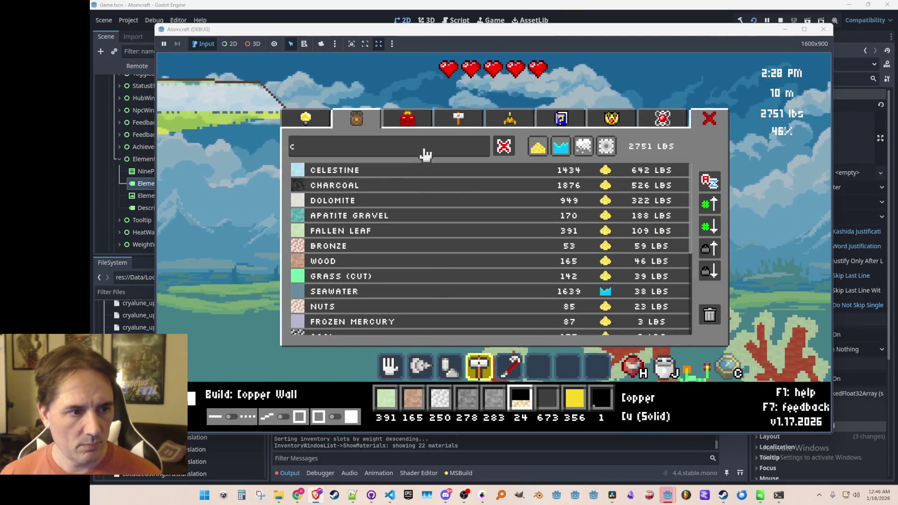
key(BackSpace)
text(block)
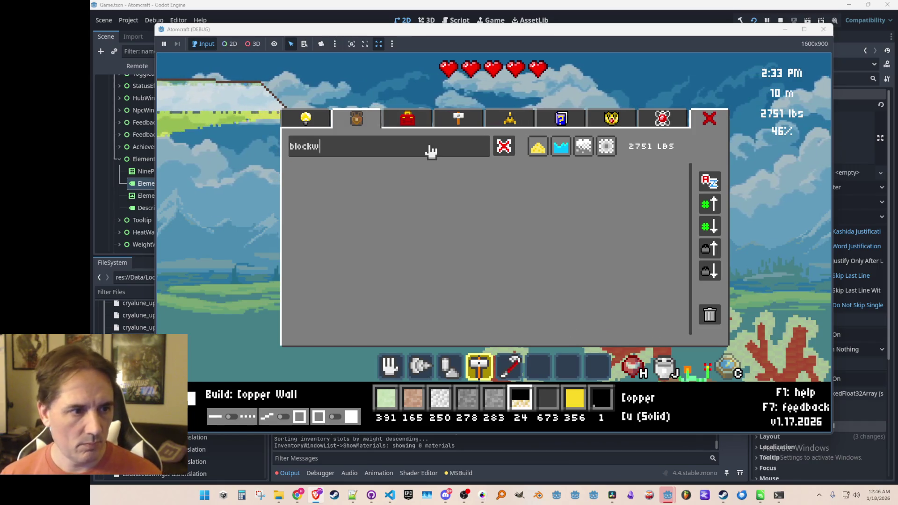
click(463, 177)
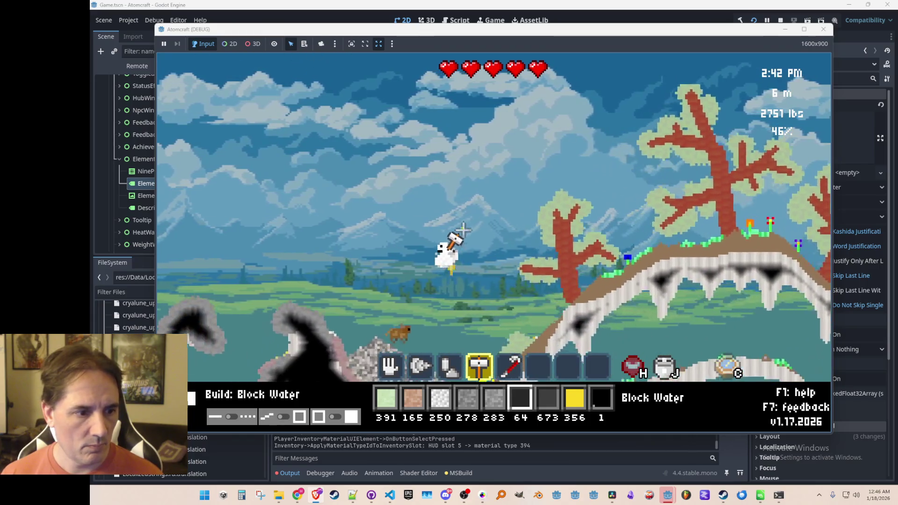
Draw a V-shaped Block Water filter in the sky
mouse_move(509, 153)
mouse_down()
mouse_move(598, 221)
mouse_move(591, 228)
mouse_move(607, 226)
mouse_move(679, 140)
mouse_up()
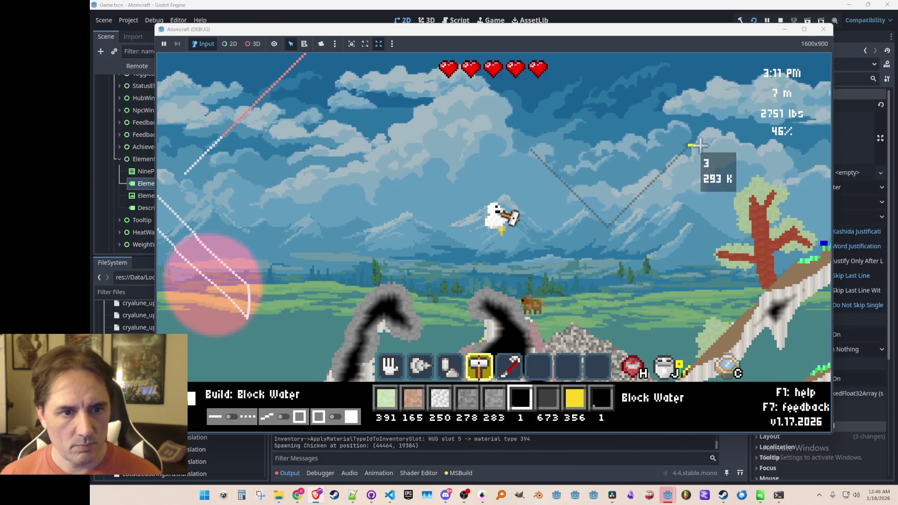
click(528, 147)
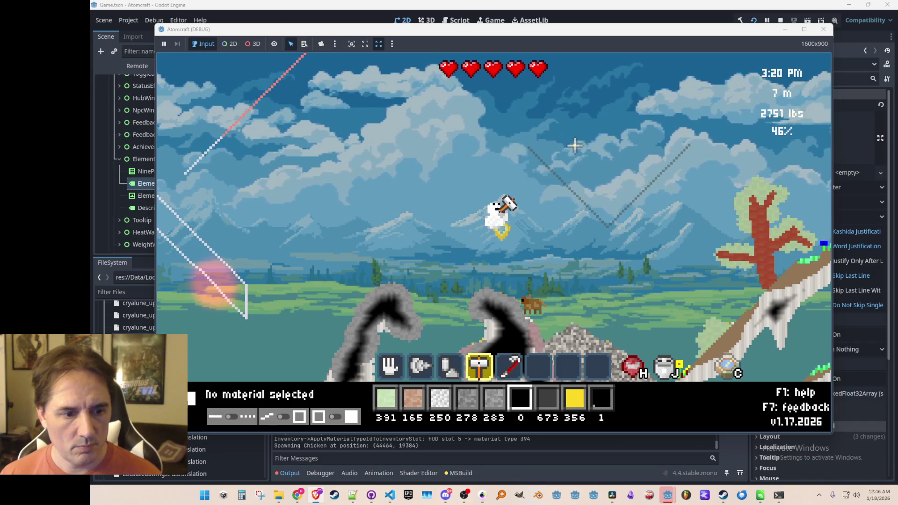
scroll(575, 145, down, 1)
scroll(575, 150, up, 2)
scroll(577, 149, up, 2)
scroll(580, 145, down, 3)
Load Seawater via an 'isea' search, pour it into the V, and dump all the Sulfur in
text(i)
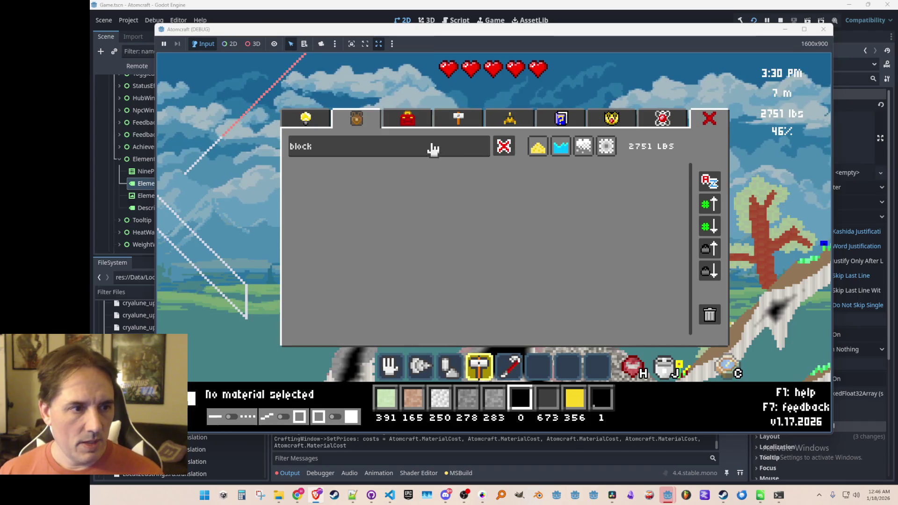
text(sea)
click(331, 173)
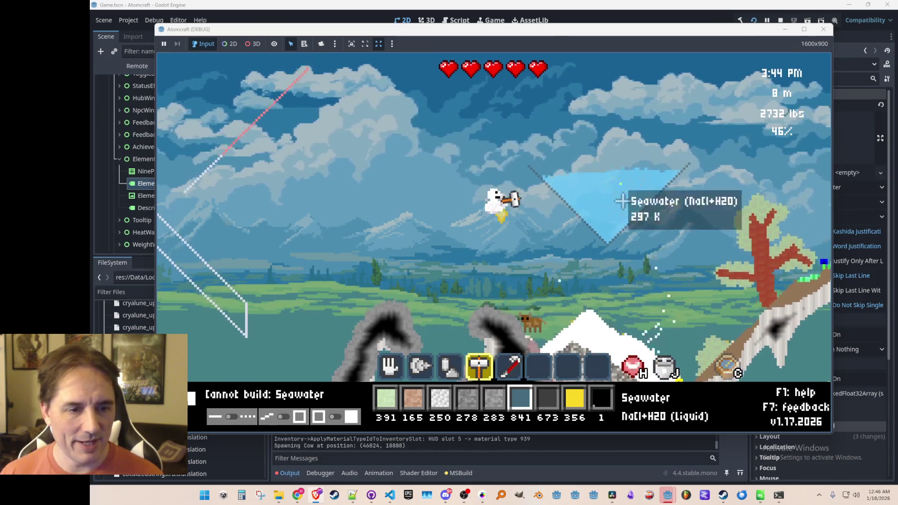
scroll(621, 209, down, 2)
click(606, 124)
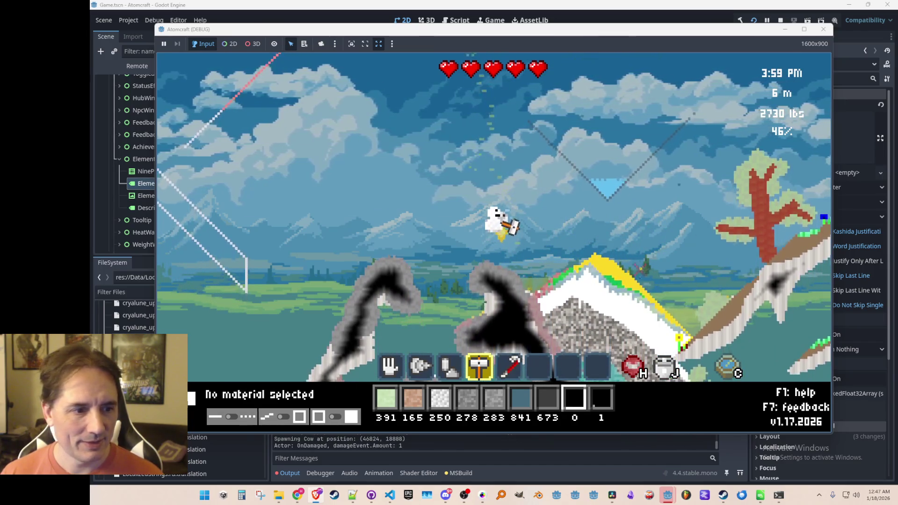
Pick up the sulfuric acid pool and the sulfur deposit with the hand tool
key(1)
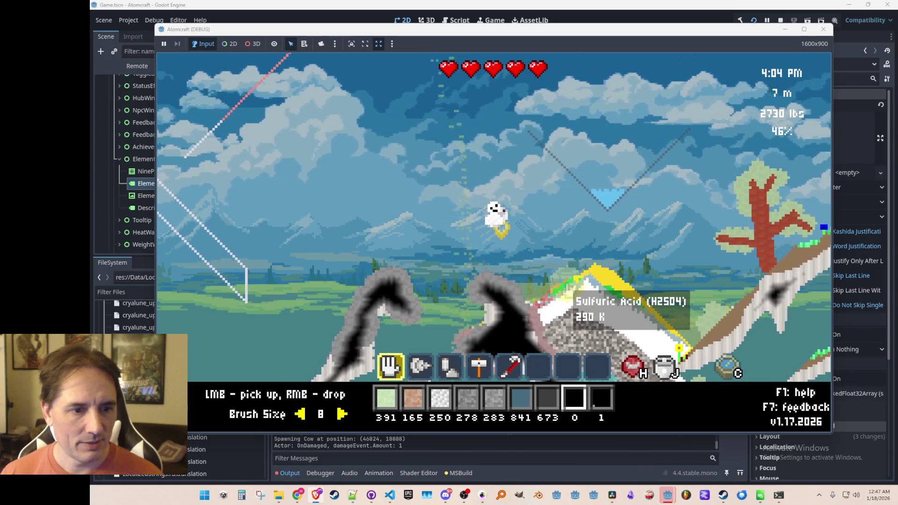
mouse_move(573, 297)
mouse_down()
mouse_move(559, 307)
mouse_move(657, 333)
mouse_move(629, 325)
mouse_up()
mouse_move(615, 291)
mouse_down()
mouse_move(705, 368)
mouse_move(550, 281)
mouse_move(655, 282)
mouse_move(605, 285)
mouse_up()
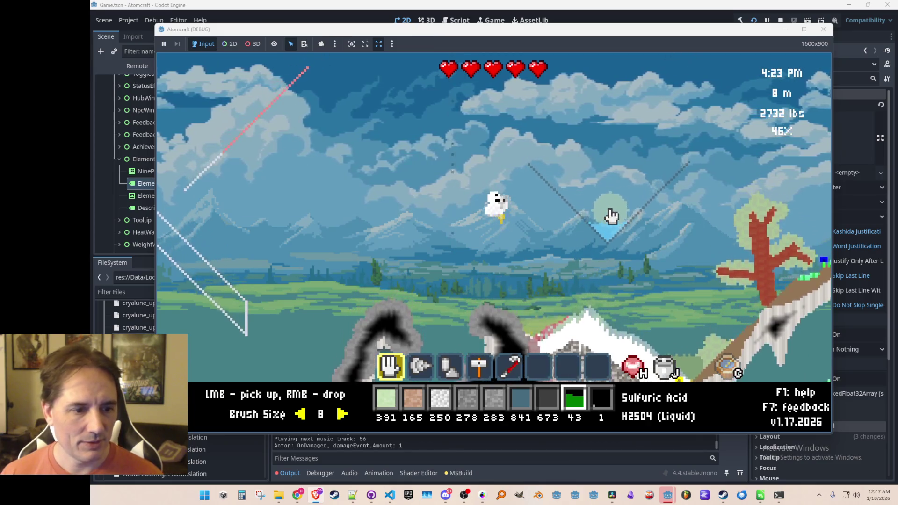
mouse_move(602, 238)
scroll(608, 246, up, 2)
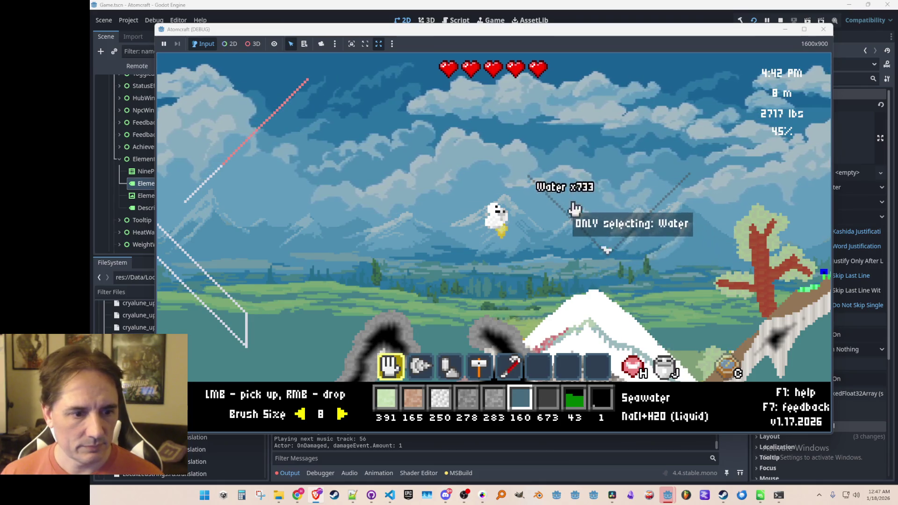
Collect seawater as Water and gather Sodium Bisulfate, then pour the water out as a pool
drag(575, 208, 582, 121)
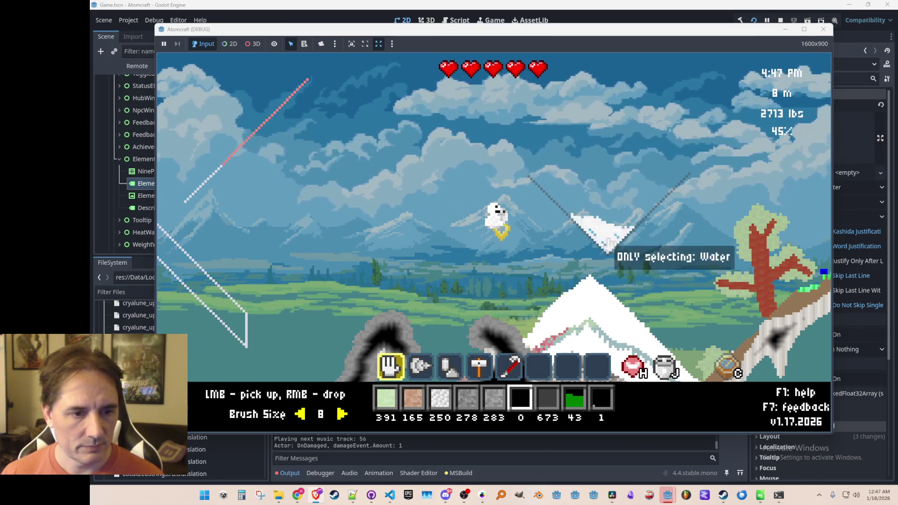
drag(609, 244, 591, 244)
middle_click(608, 308)
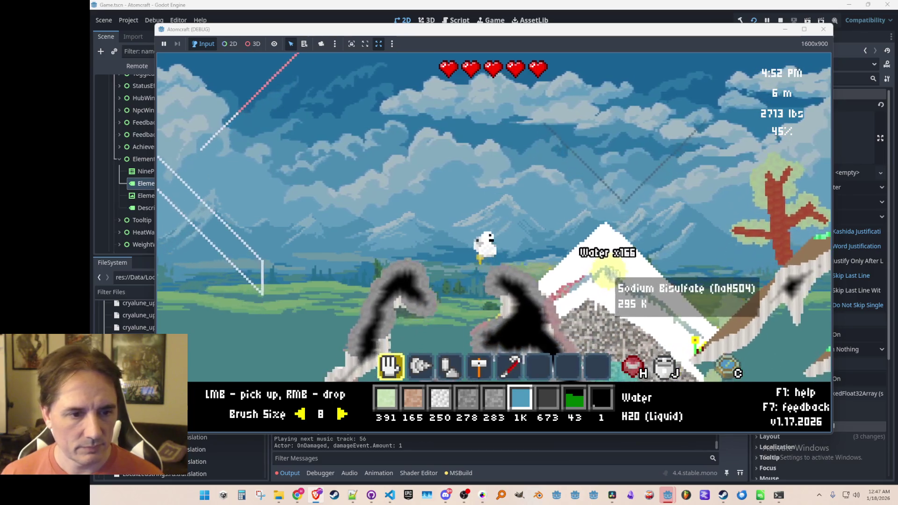
mouse_move(617, 263)
mouse_down()
mouse_move(604, 347)
mouse_move(569, 271)
mouse_up()
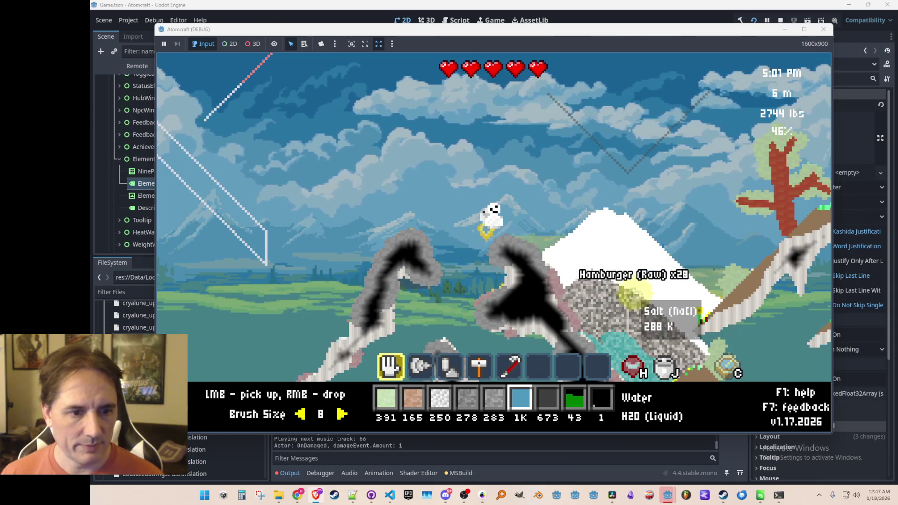
key(a)
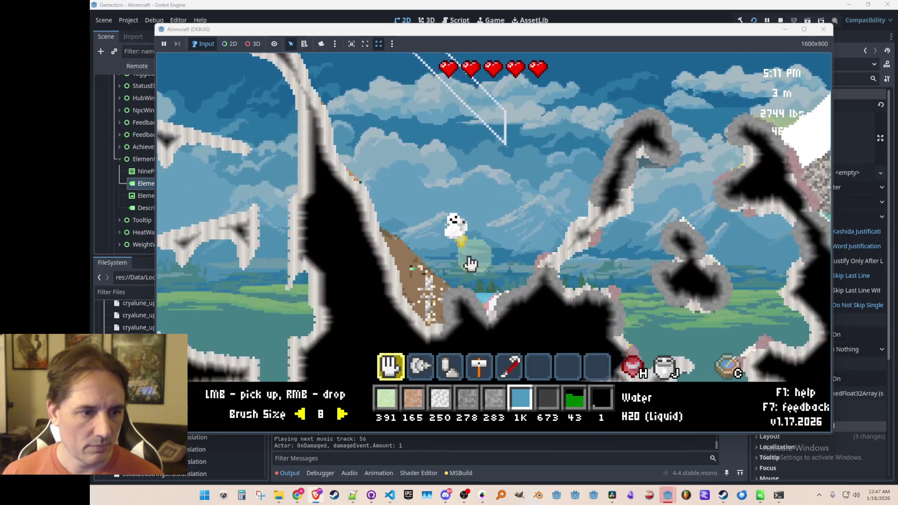
right_click(500, 240)
scroll(567, 220, down, 2)
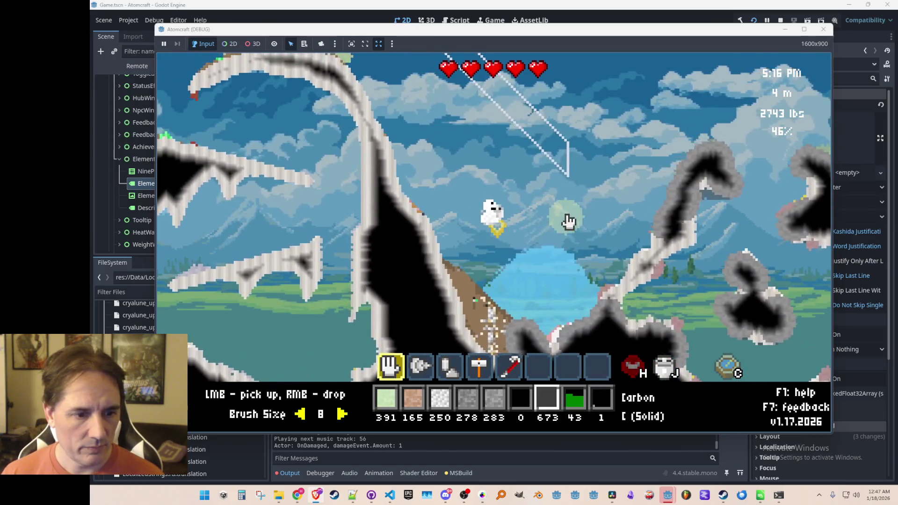
scroll(567, 221, up, 2)
Filter the inventory by 'sulf', choose Sulfur, and gather sulfuric acid up to 209
key(i)
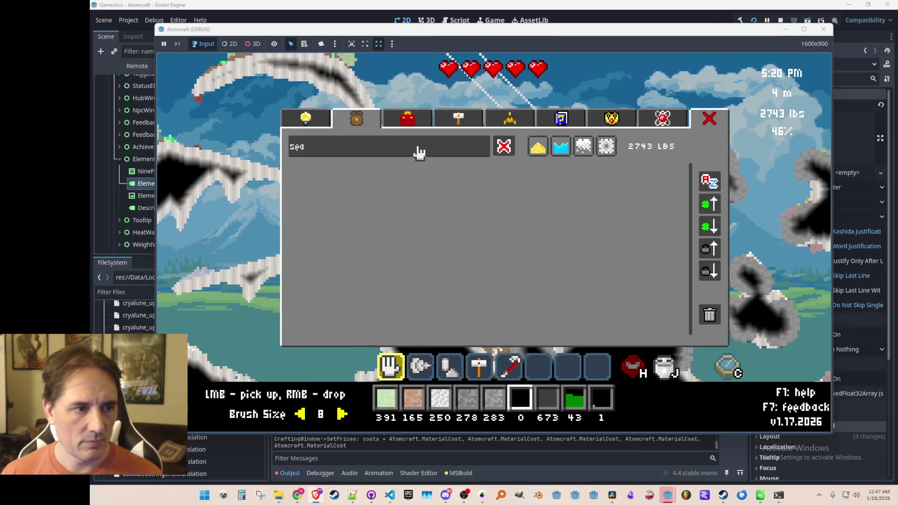
text(sulf)
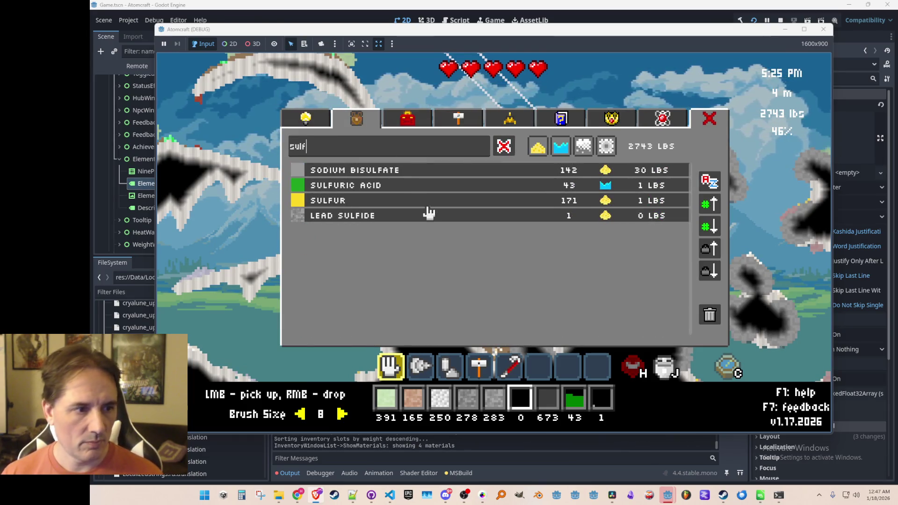
click(381, 200)
right_click(543, 227)
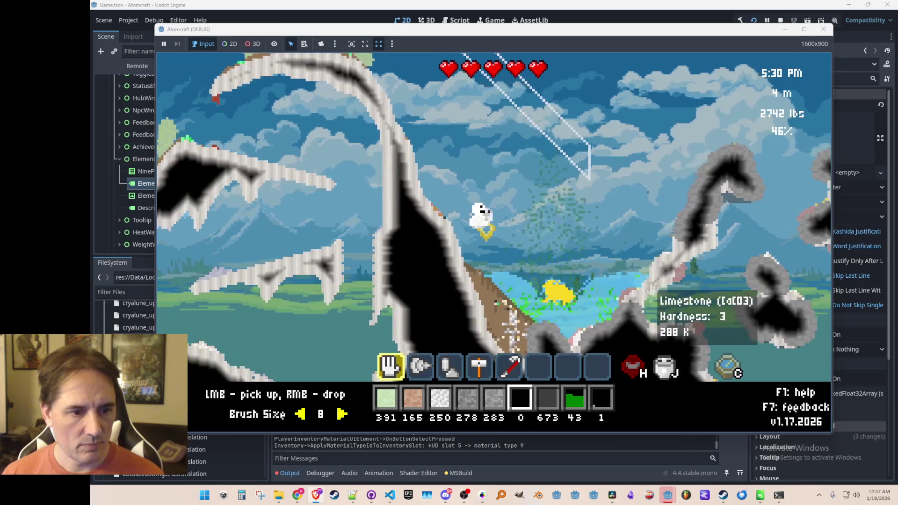
click(589, 336)
mouse_move(560, 334)
mouse_down()
mouse_move(624, 334)
mouse_move(641, 305)
mouse_up()
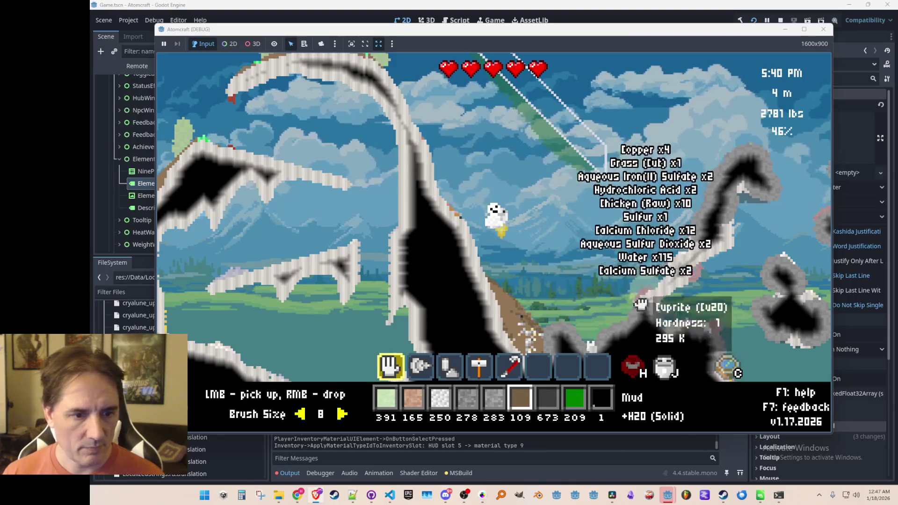
key(w)
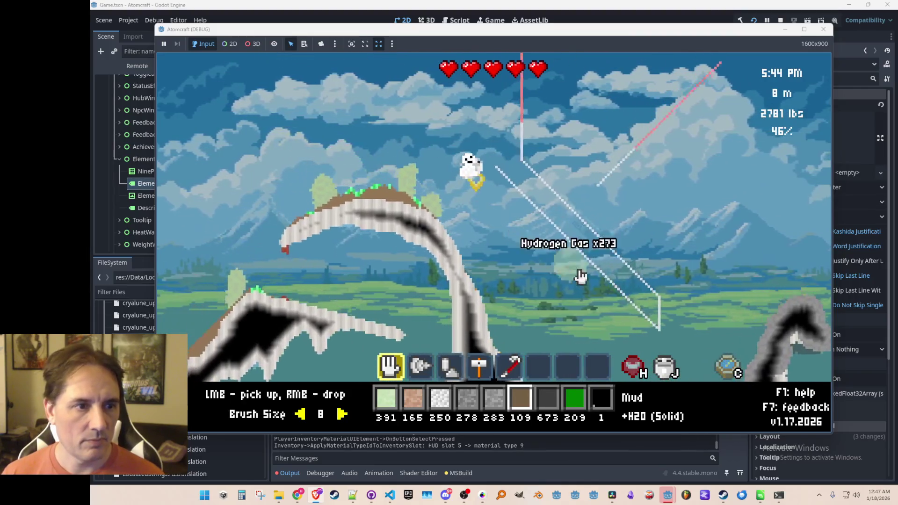
scroll(564, 293, down, 3)
scroll(536, 262, up, 1)
Make Sulfuric Acid the held material and open the Upgrades page, glancing at Inventory and Toolbox
key(c)
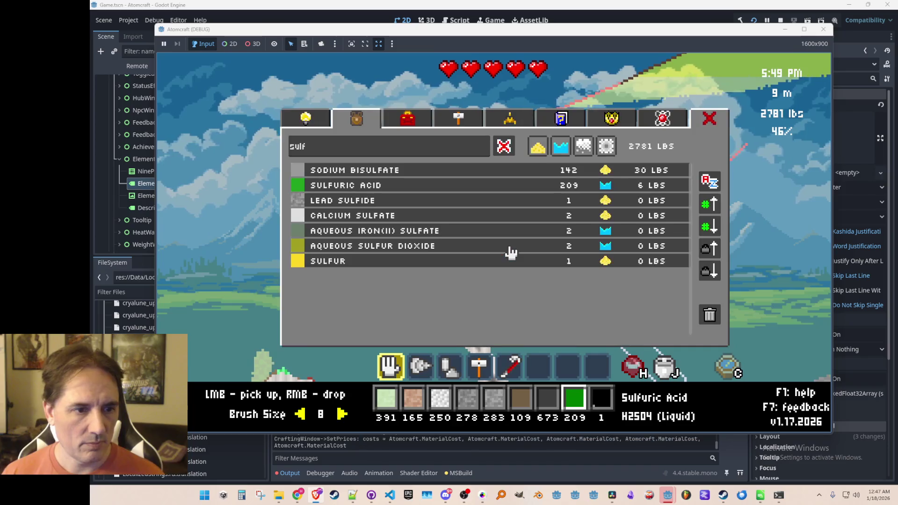
key(c)
key(u)
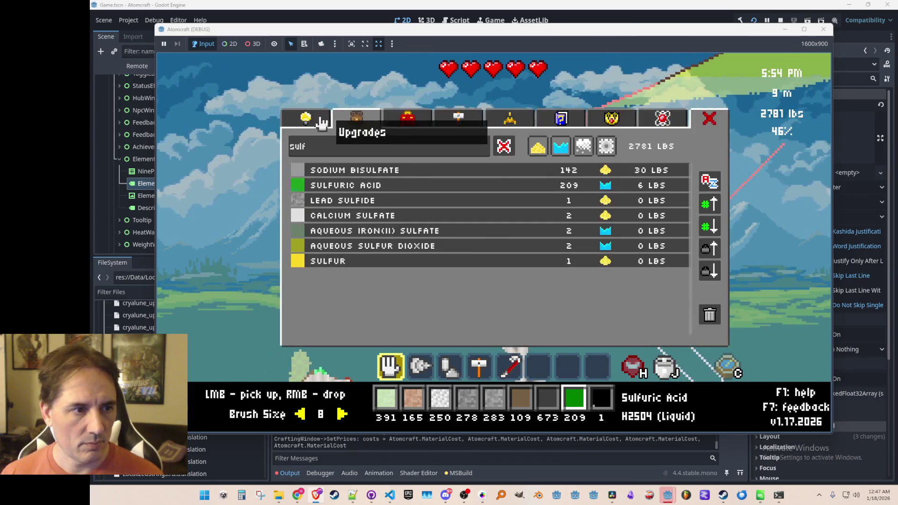
scroll(492, 240, down, 3)
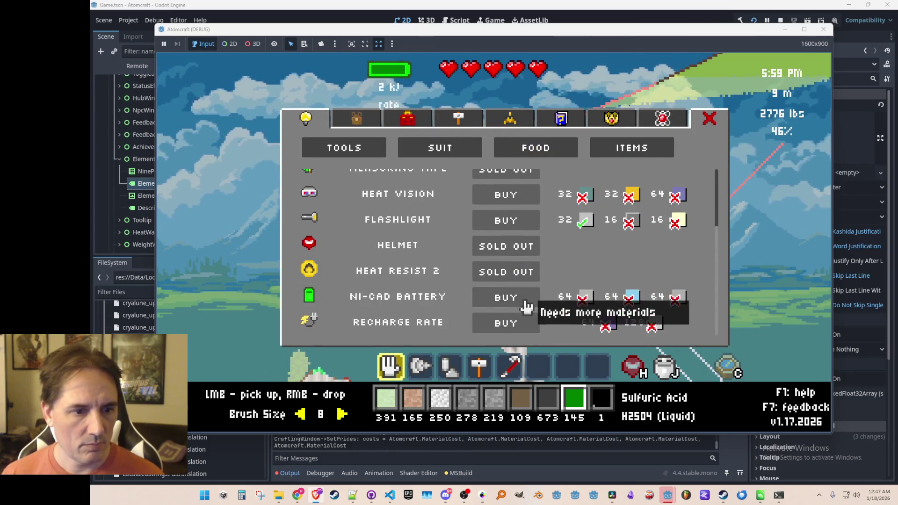
click(377, 120)
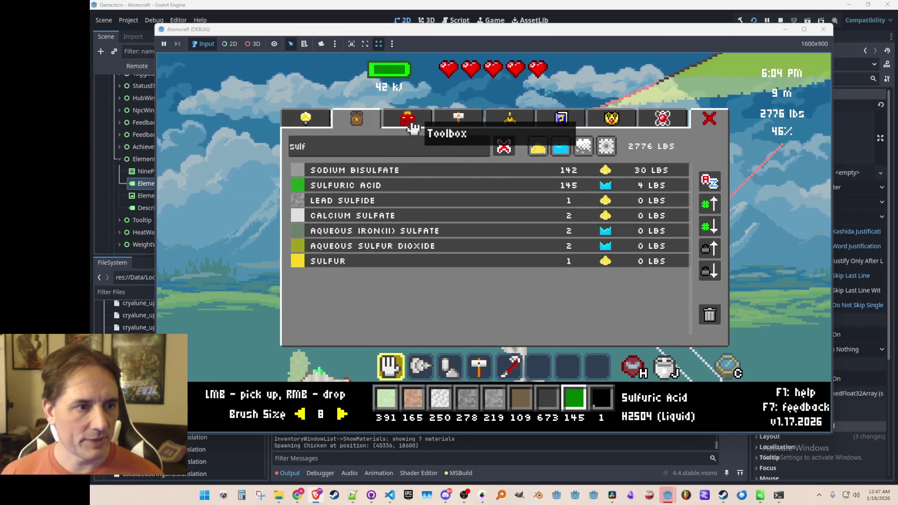
click(414, 128)
click(306, 118)
scroll(608, 252, up, 3)
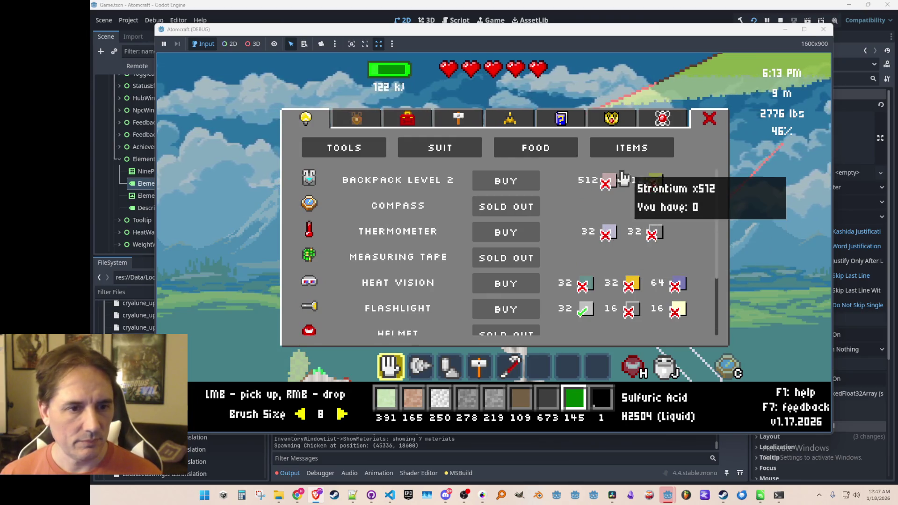
scroll(627, 280, down, 3)
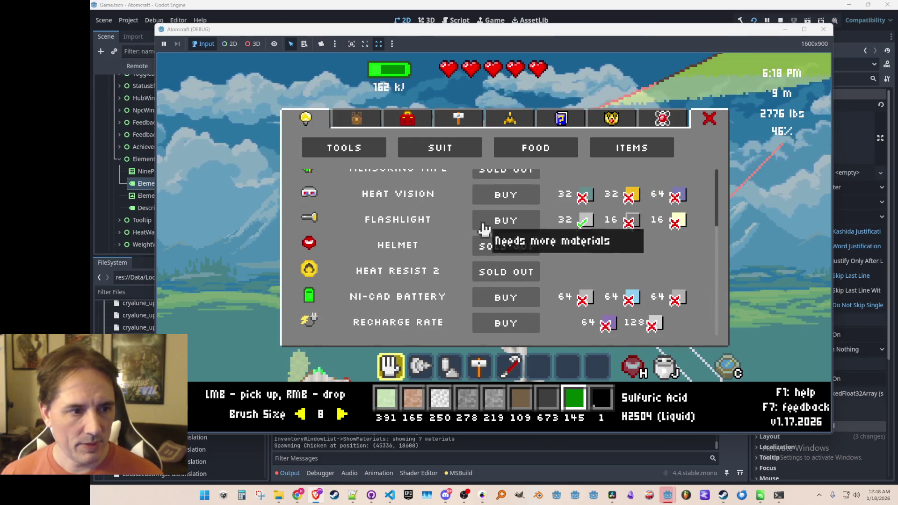
Browse Achievements, Guide to Materials, the Upgrades Tools category and Crafting recipes, then close the menu
click(611, 119)
click(566, 123)
click(611, 119)
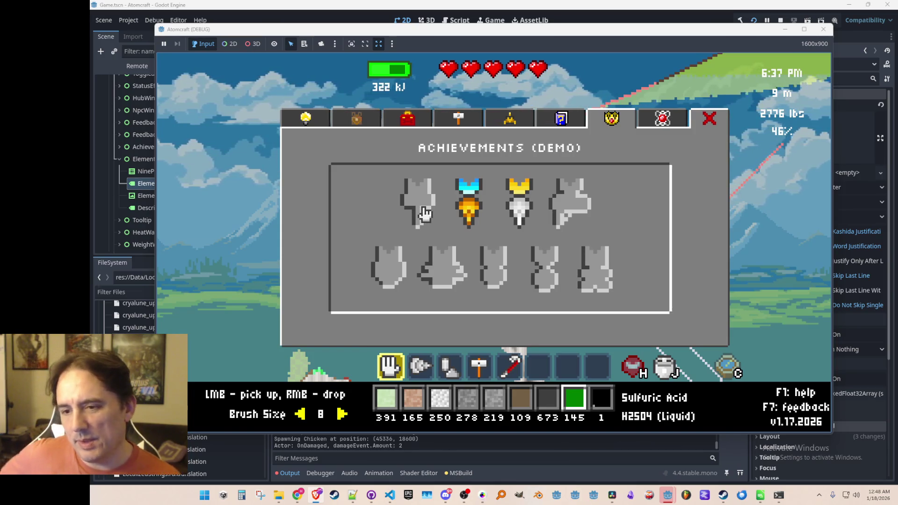
click(321, 124)
scroll(444, 271, up, 3)
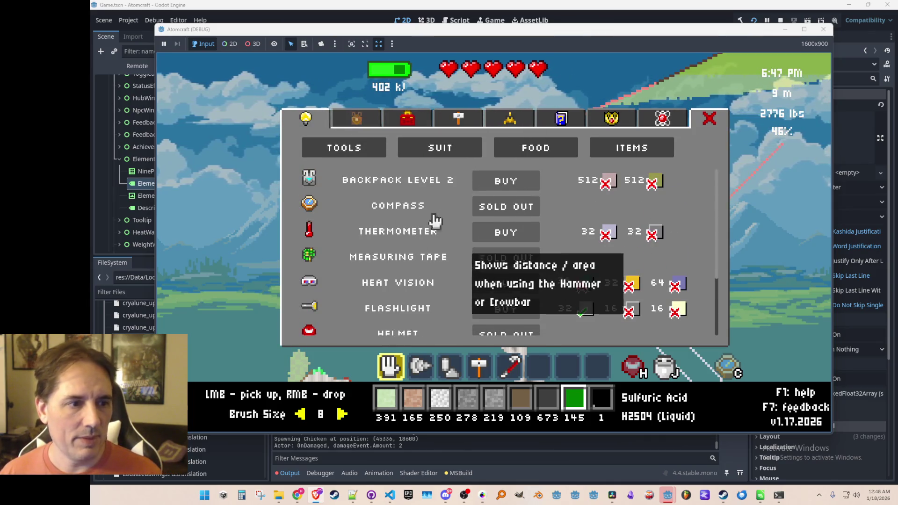
click(348, 118)
click(408, 120)
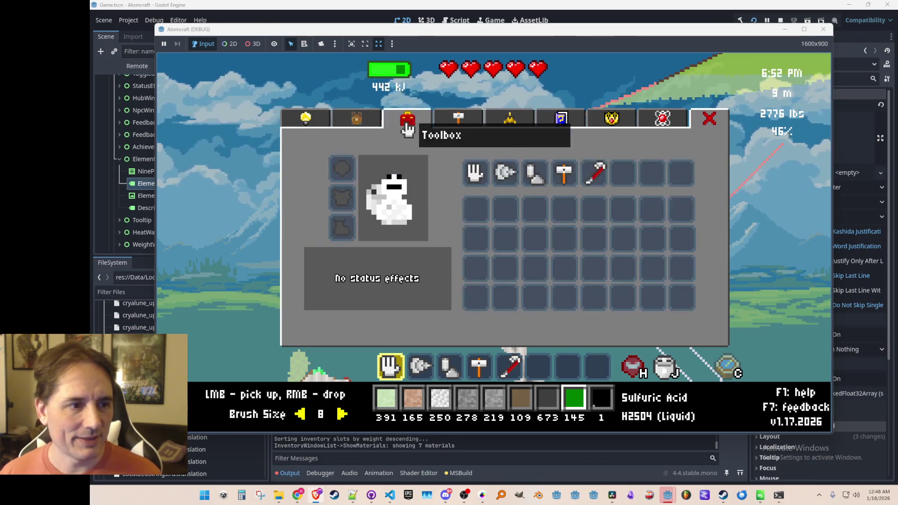
click(459, 123)
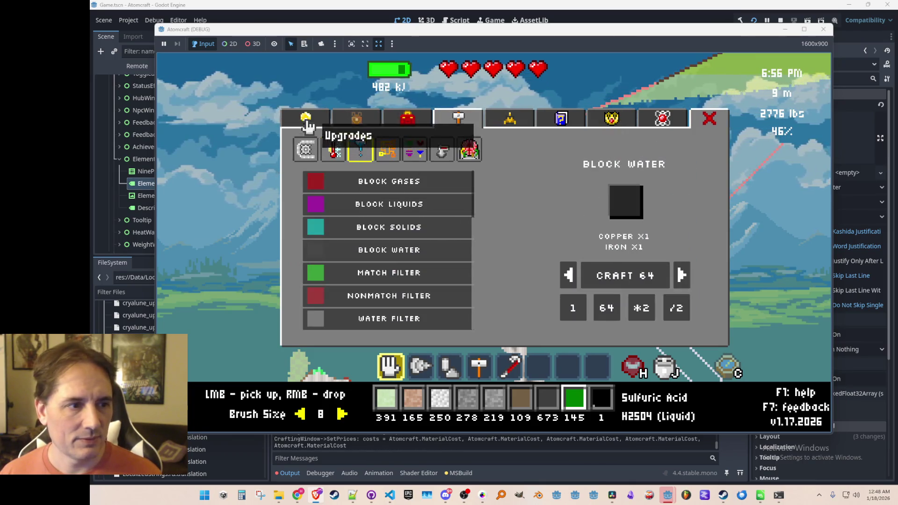
click(306, 121)
click(374, 149)
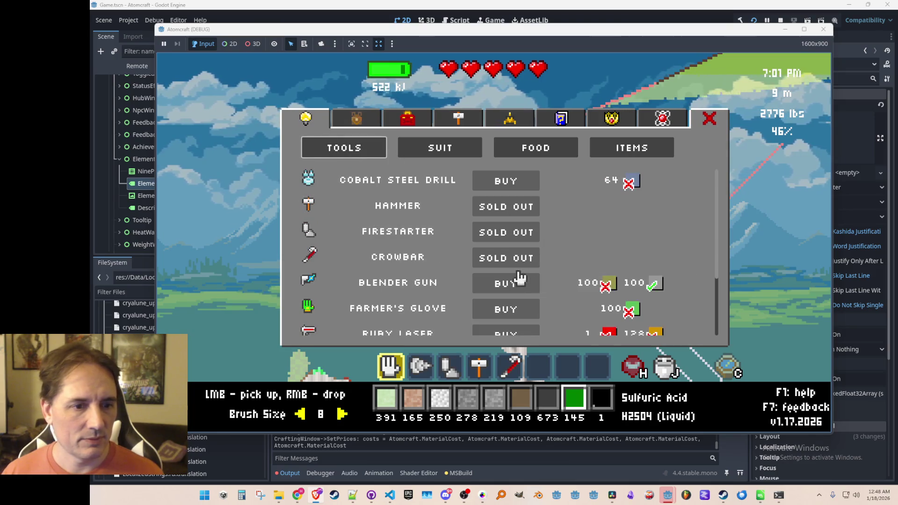
click(448, 121)
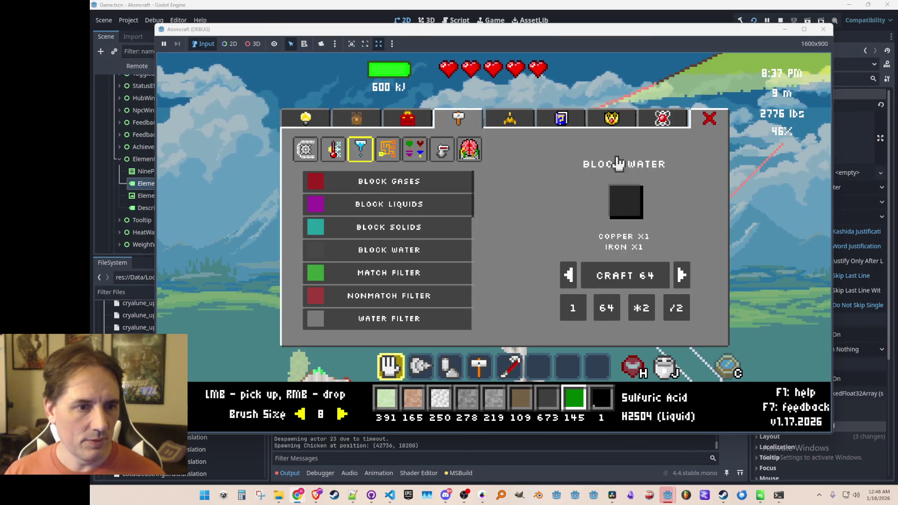
click(708, 119)
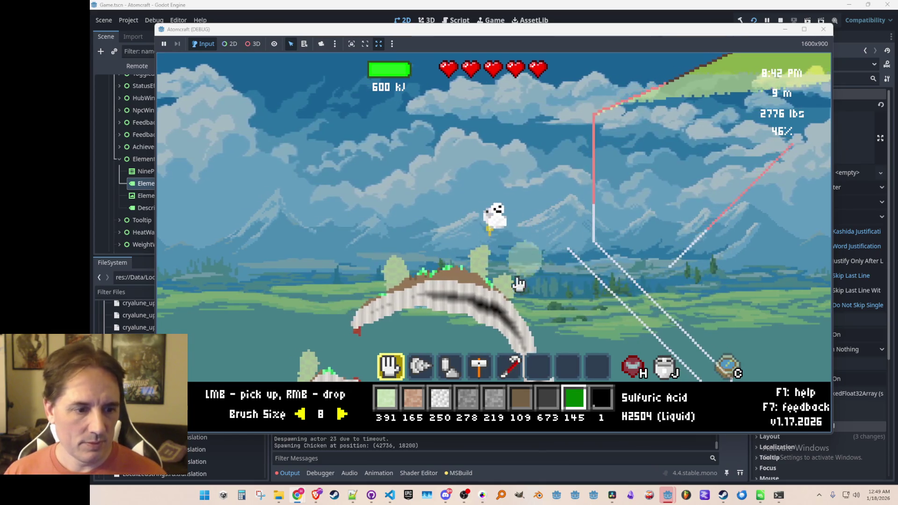
Reopen the menu to view the Spaceship, Crafting, Guide and Achievements pages, then exit
key(c)
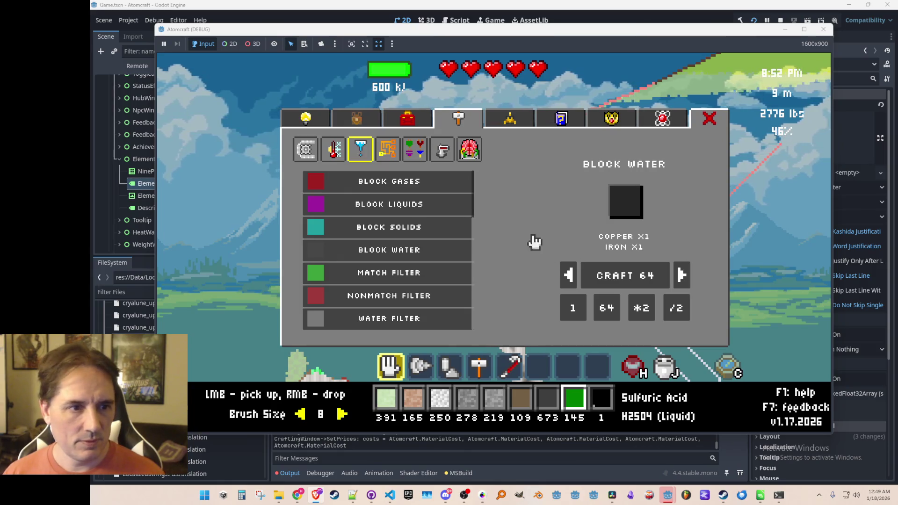
click(514, 121)
click(461, 122)
click(562, 120)
click(459, 121)
click(612, 119)
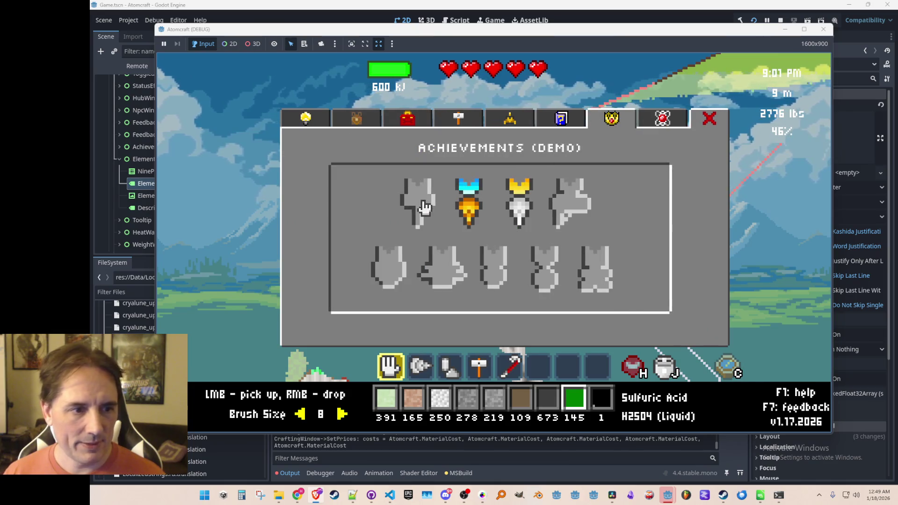
mouse_move(518, 206)
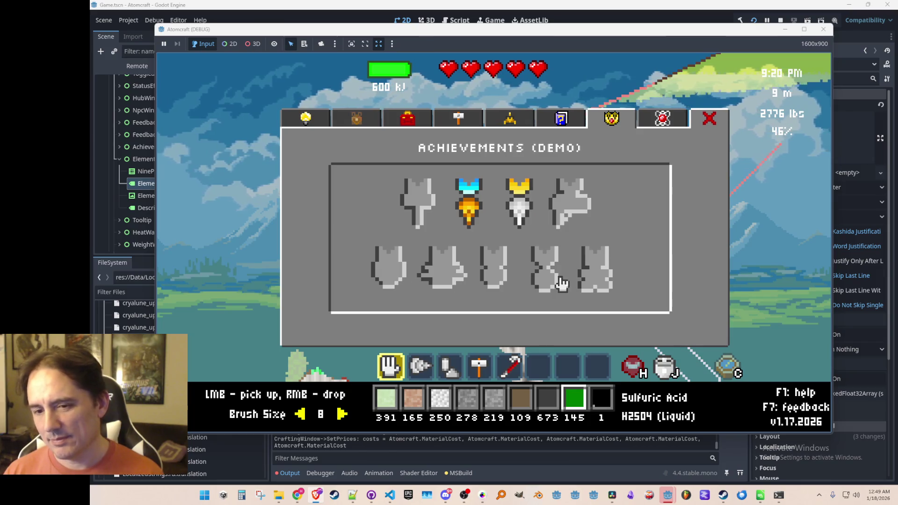
key(Escape)
Toggle editing mode with F2 and fly the character left over the hills to the ship
key(d)
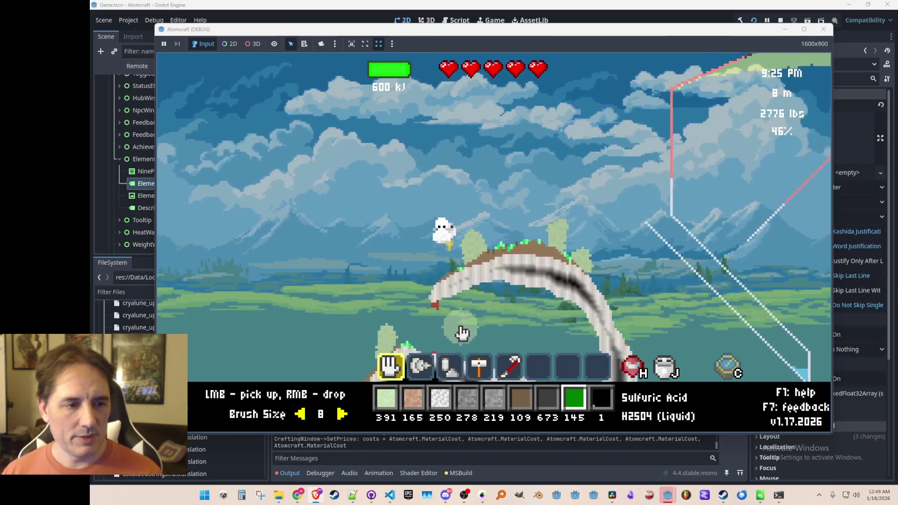
key(a)
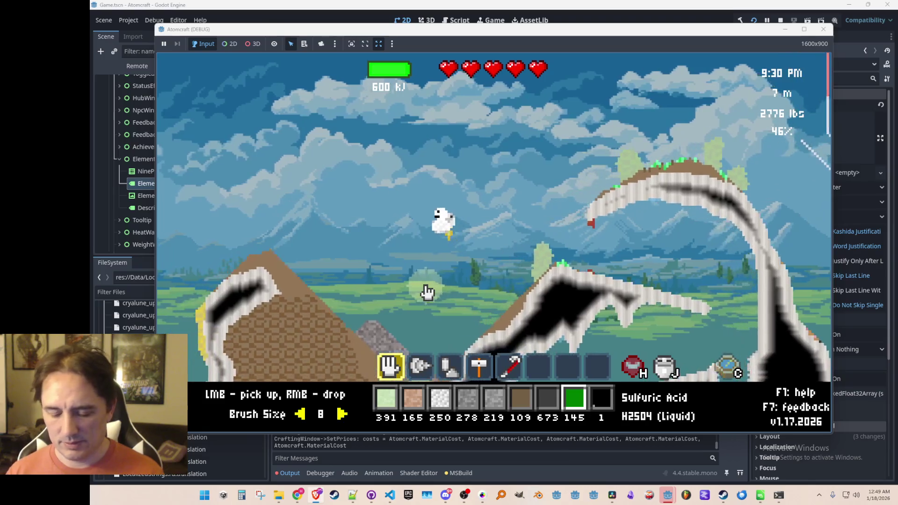
key(a)
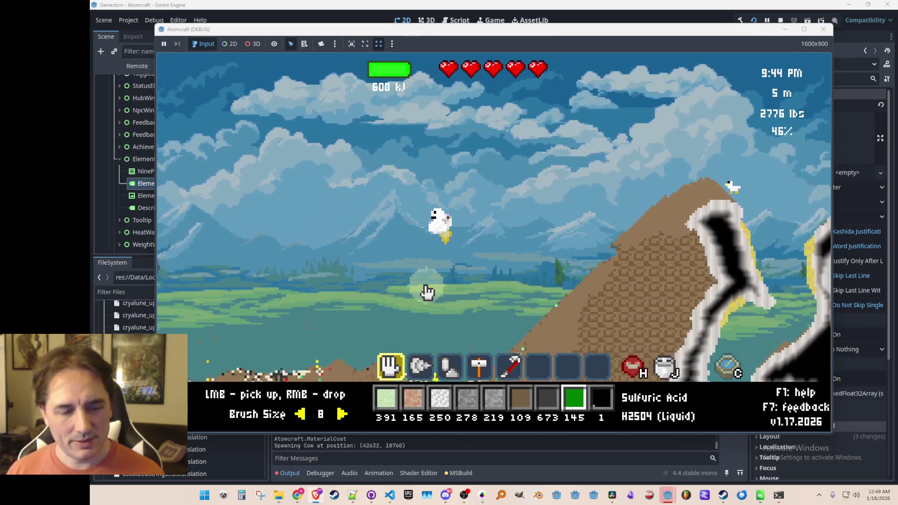
key(F2)
key(a)
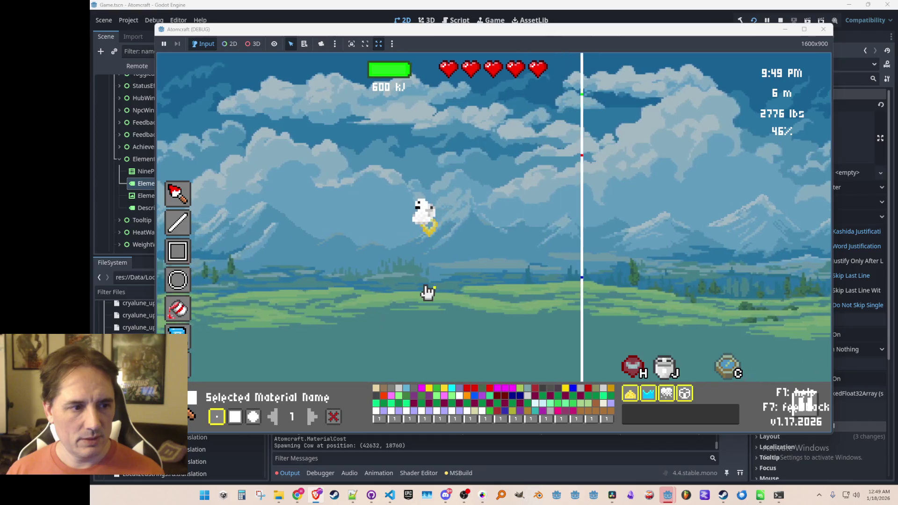
key(a)
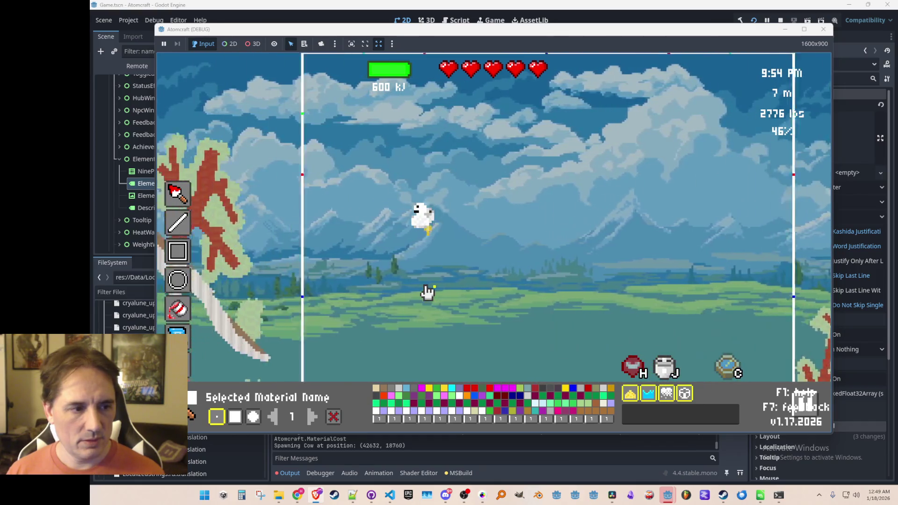
key(a)
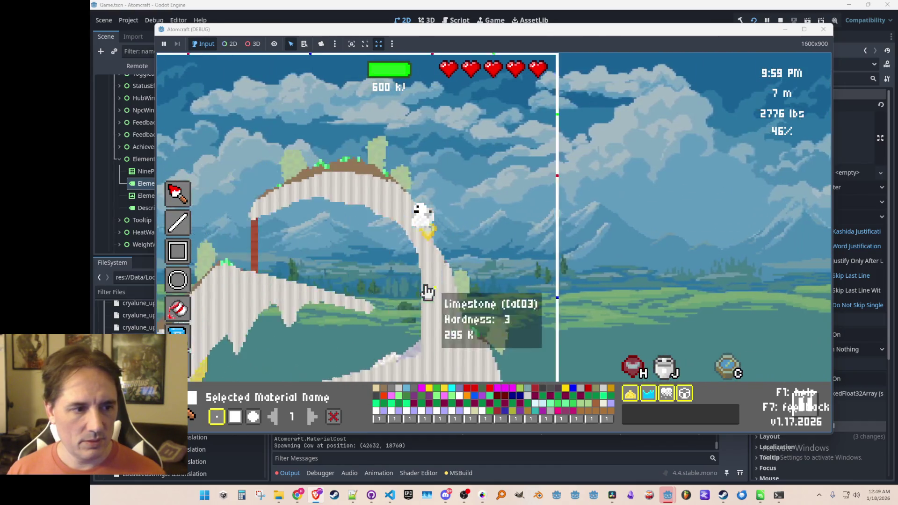
key(a)
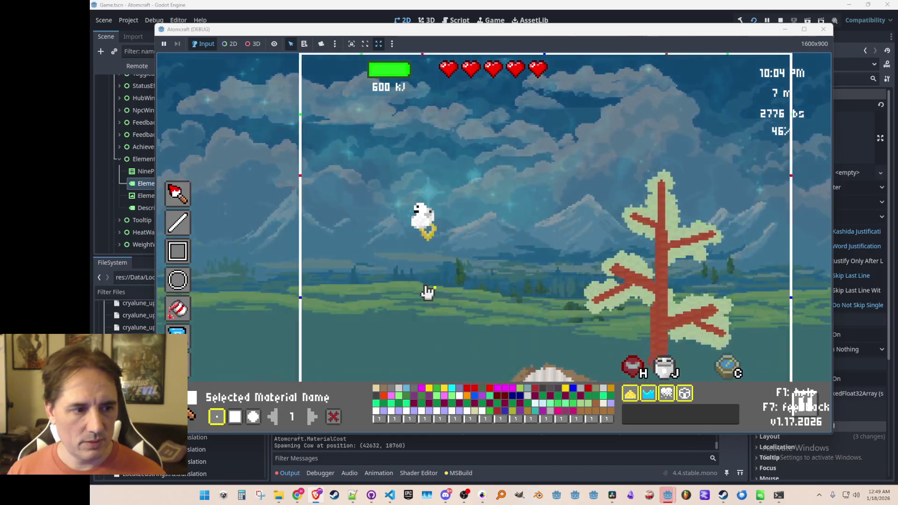
key(a)
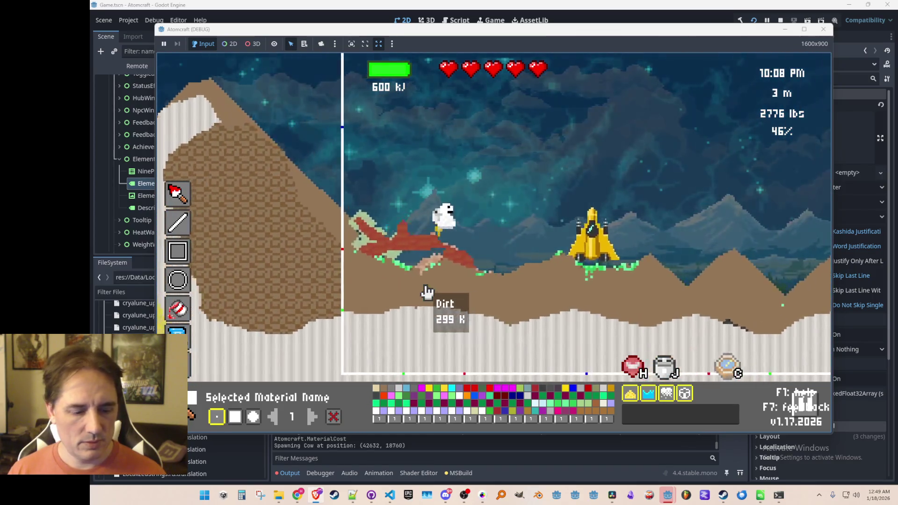
key(Tab)
Land on the ship, open and close the material transfer window, and walk right
key(a)
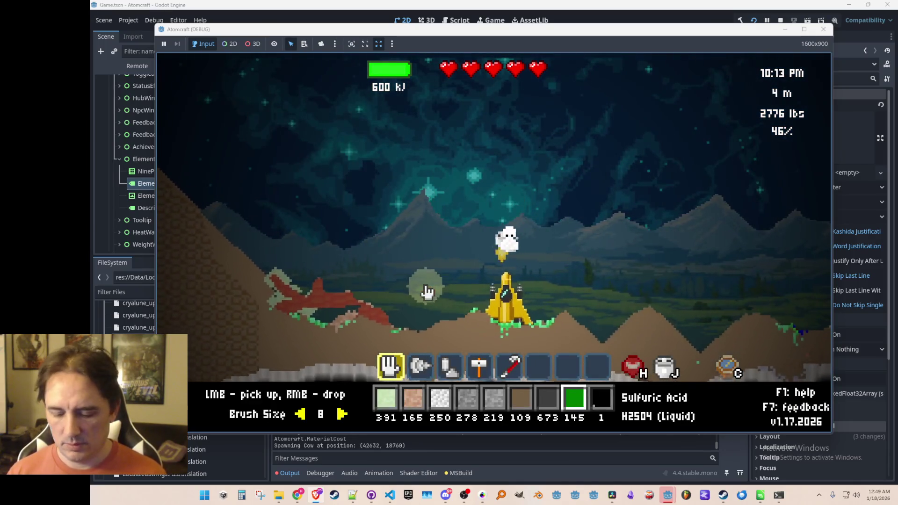
key(e)
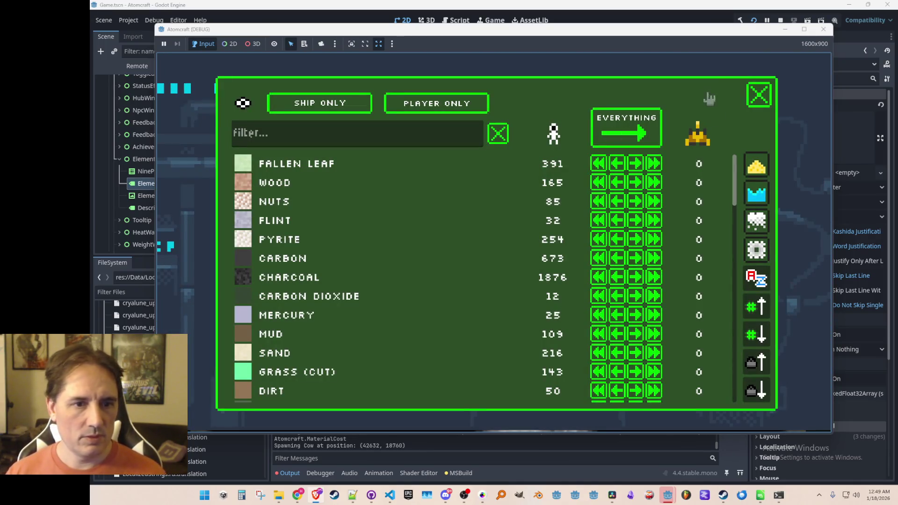
click(758, 93)
key(d)
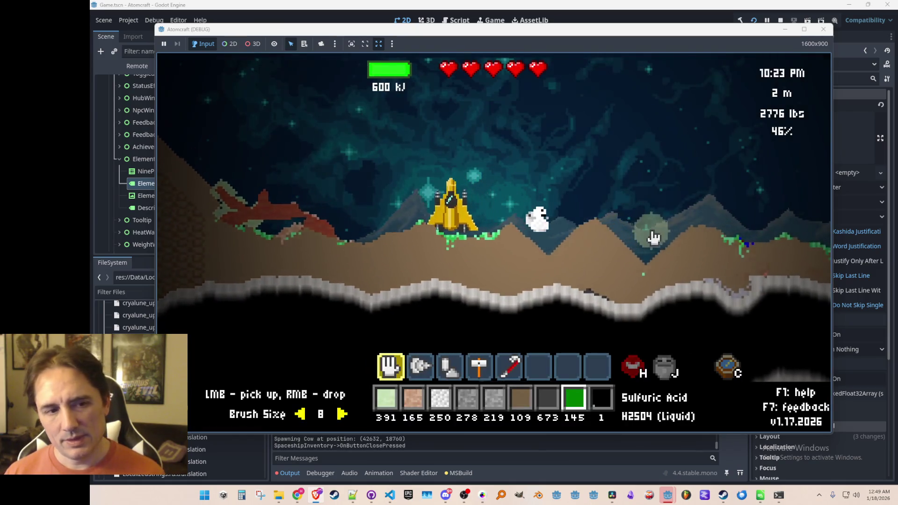
key(d)
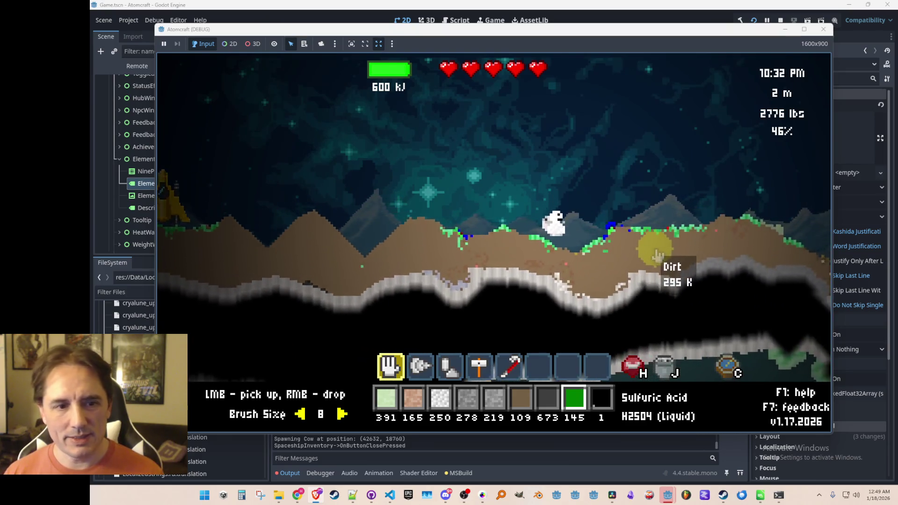
Pick up dirt and cornflowers, drill down for materials, fly back up, and stop the run with F8
click(485, 233)
key(d)
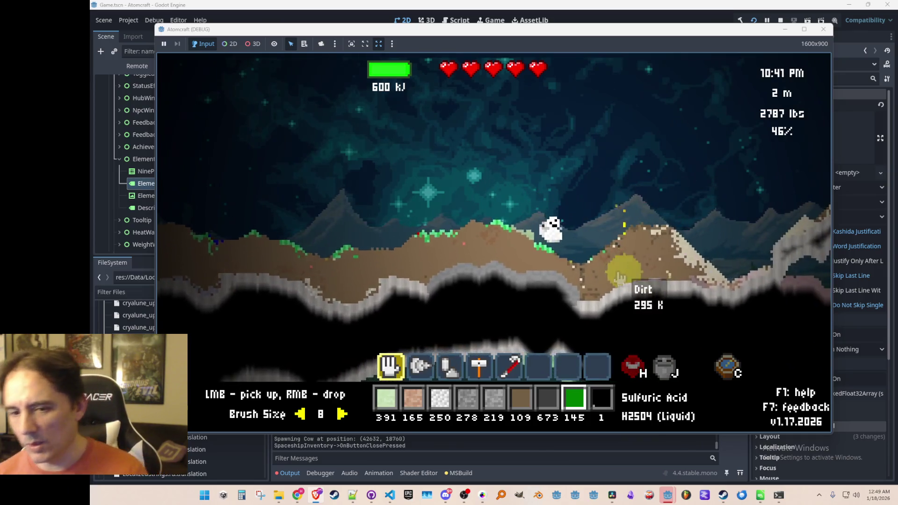
key(d)
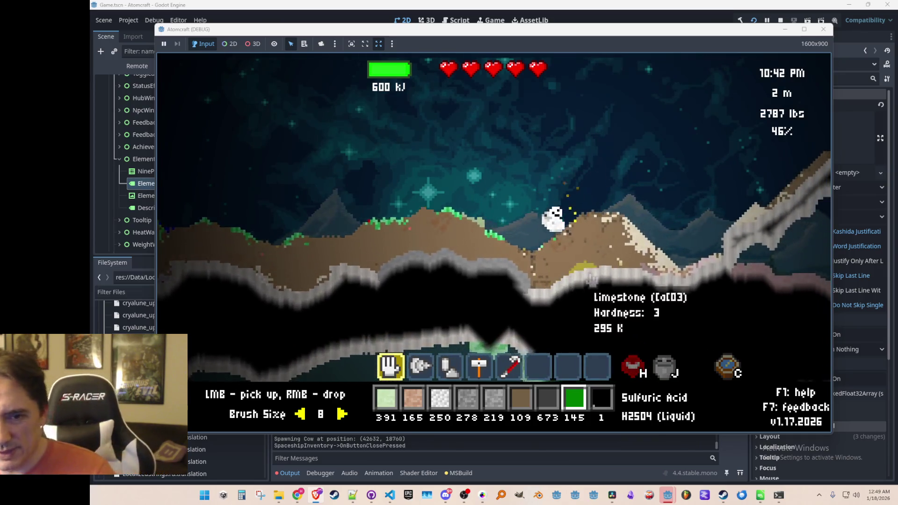
key(2)
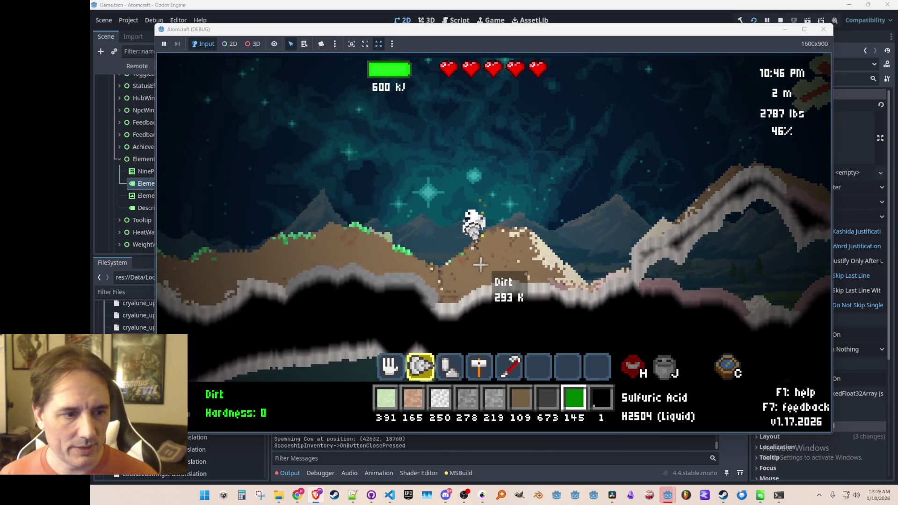
mouse_move(480, 265)
mouse_down()
mouse_move(417, 279)
mouse_move(453, 283)
mouse_move(470, 269)
mouse_move(453, 255)
mouse_move(448, 285)
mouse_move(518, 274)
mouse_move(489, 321)
mouse_move(478, 299)
mouse_move(475, 311)
mouse_move(562, 262)
mouse_move(605, 250)
mouse_up()
key(w)
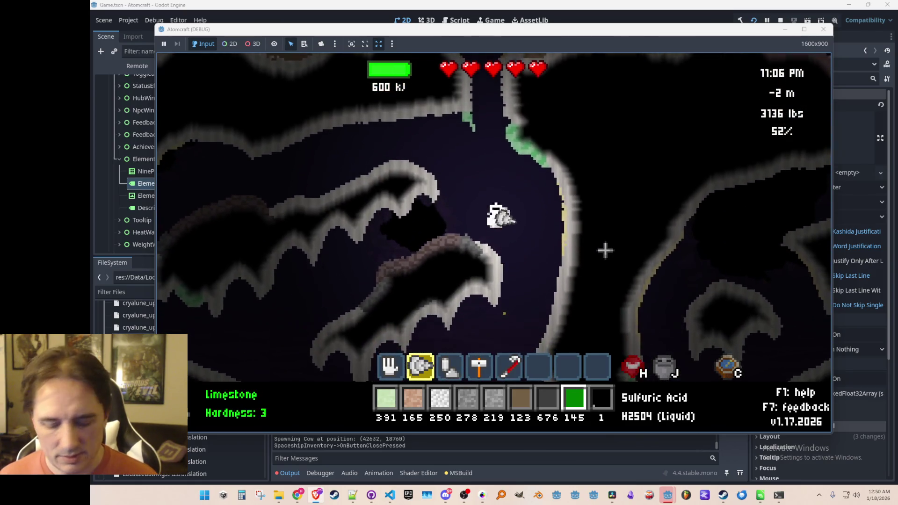
key(w)
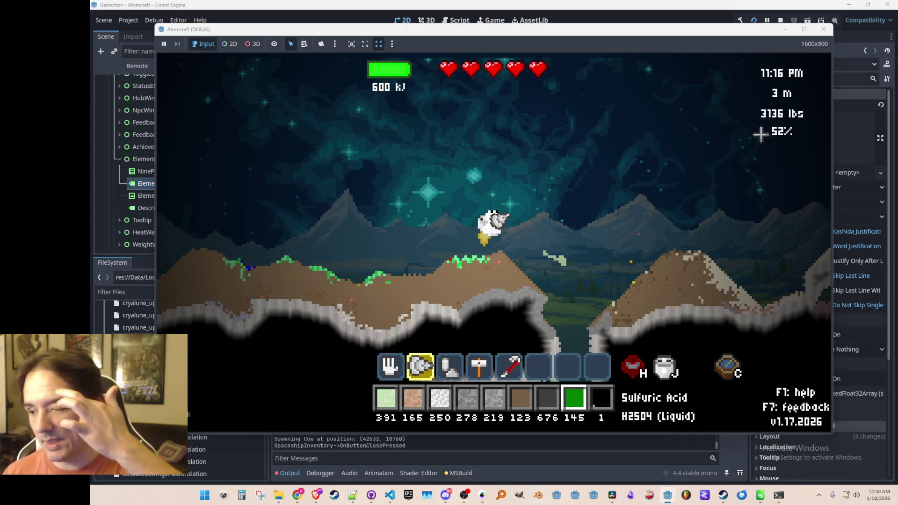
key(F8)
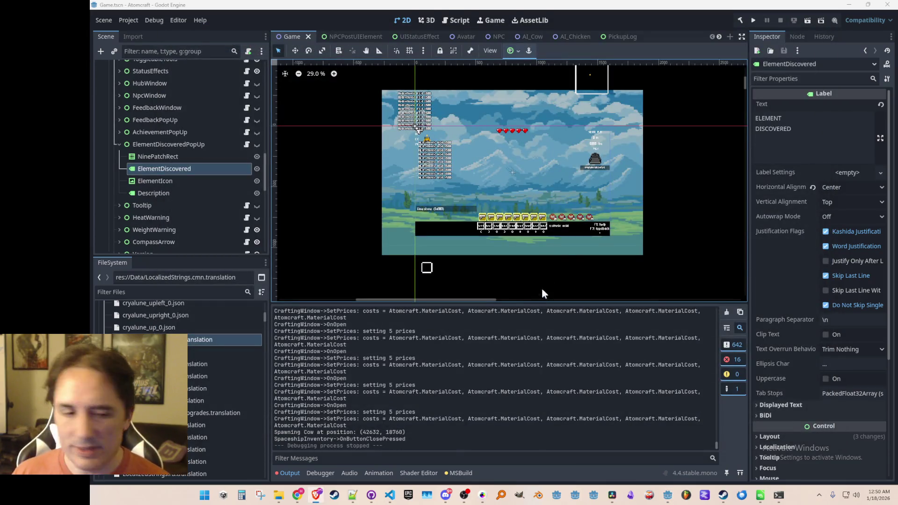
Commit the 11 changed files as 'added element discovered popup' and push to origin
click(372, 497)
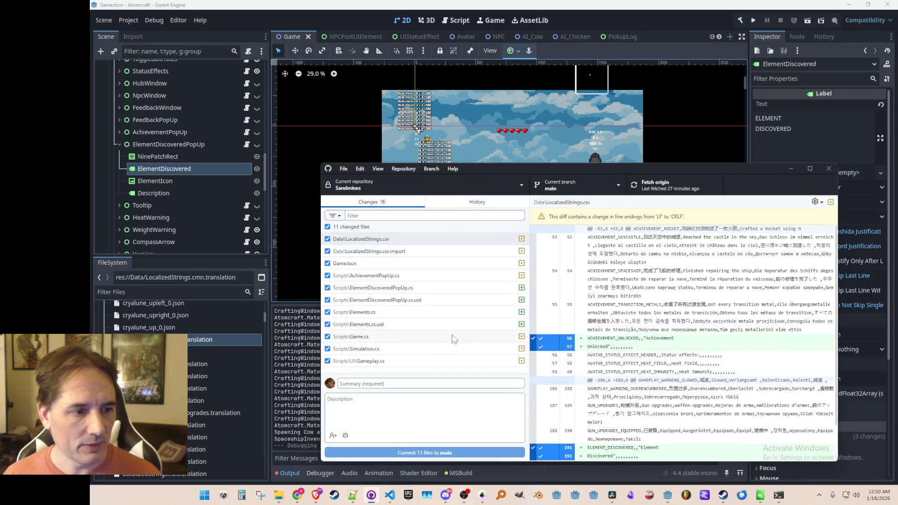
click(436, 383)
text(added element discovered popup)
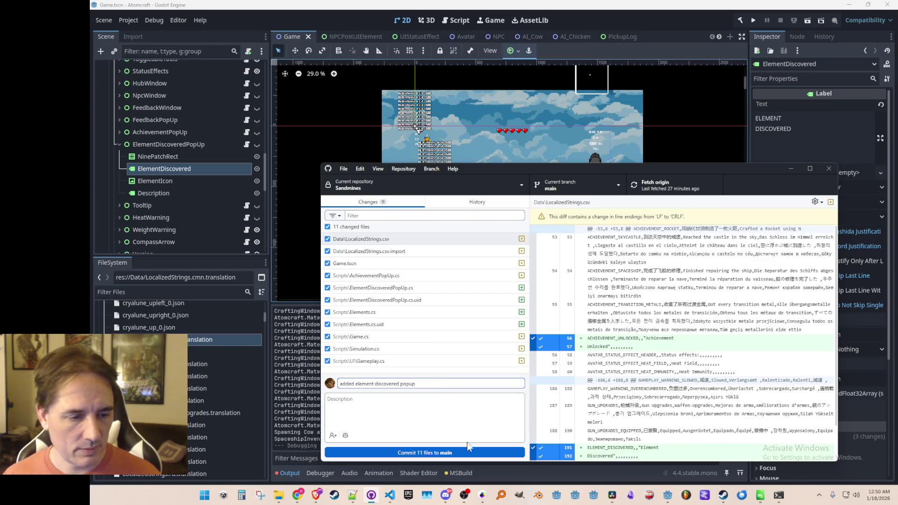
click(474, 452)
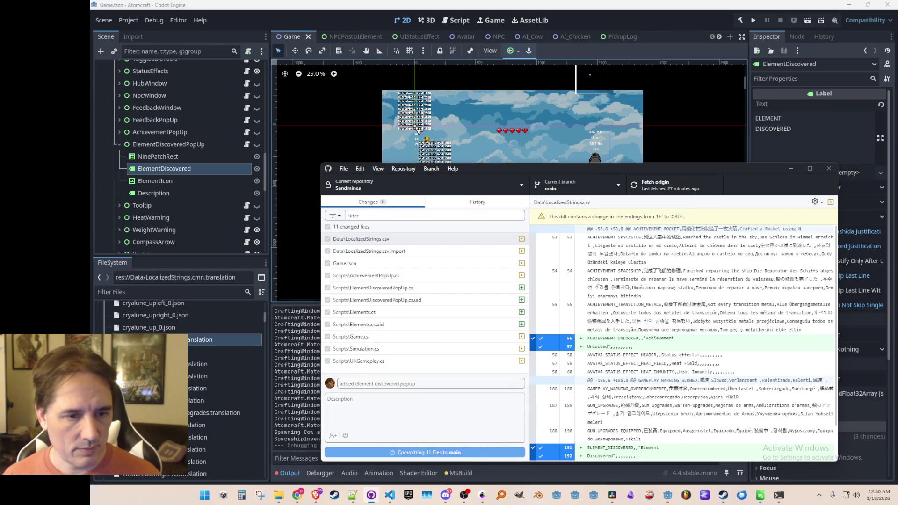
click(644, 178)
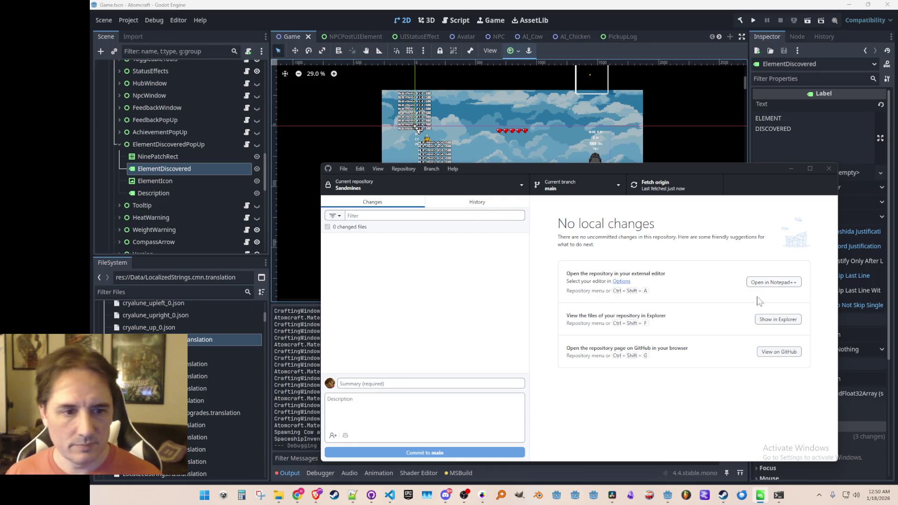
Return to Godot and save the Game scene
click(641, 58)
mouse_move(563, 209)
mouse_down()
mouse_move(539, 194)
mouse_move(557, 205)
mouse_move(553, 217)
mouse_up()
key(ctrl+s)
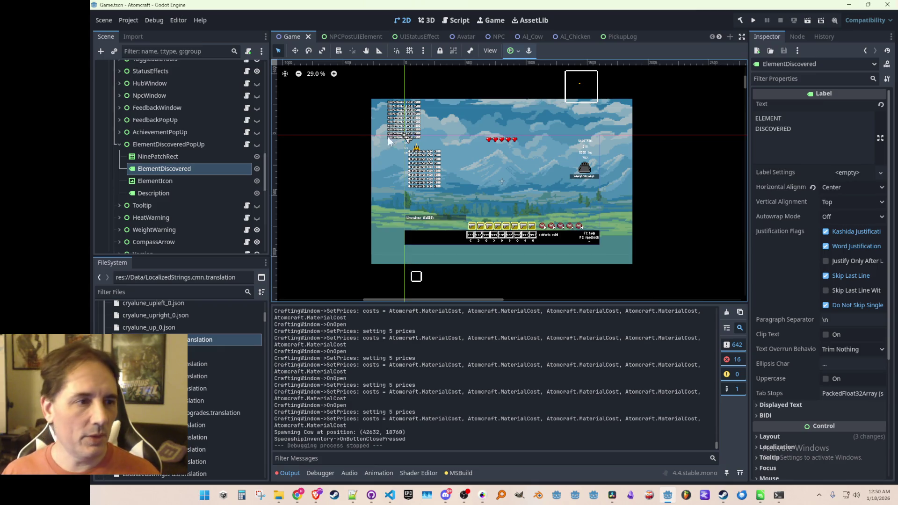
click(390, 495)
Open Version.cs in VS Code and jump to the VersionName definition in Consts.cs
click(527, 353)
key(ctrl+p)
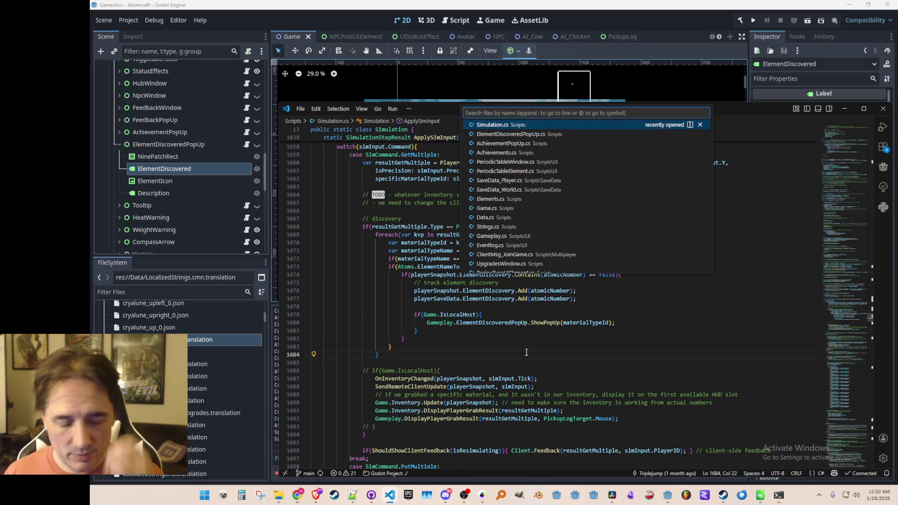
text(version)
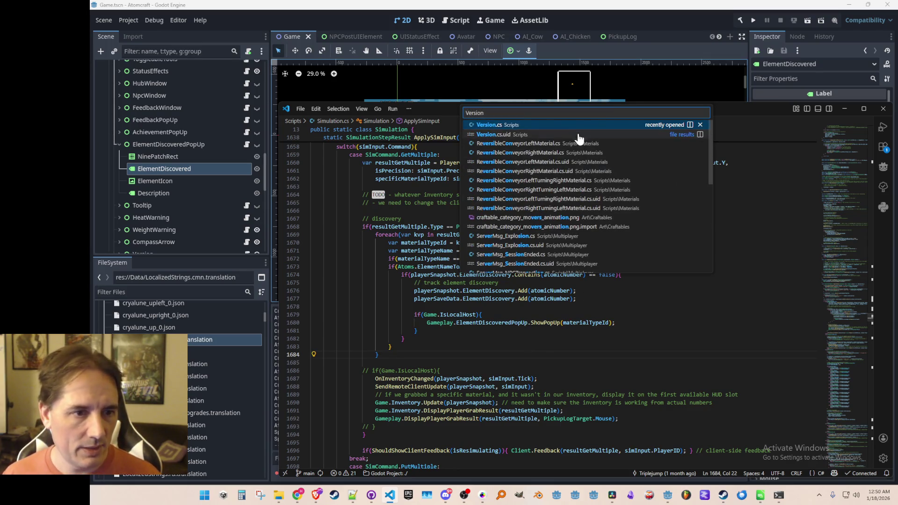
click(575, 137)
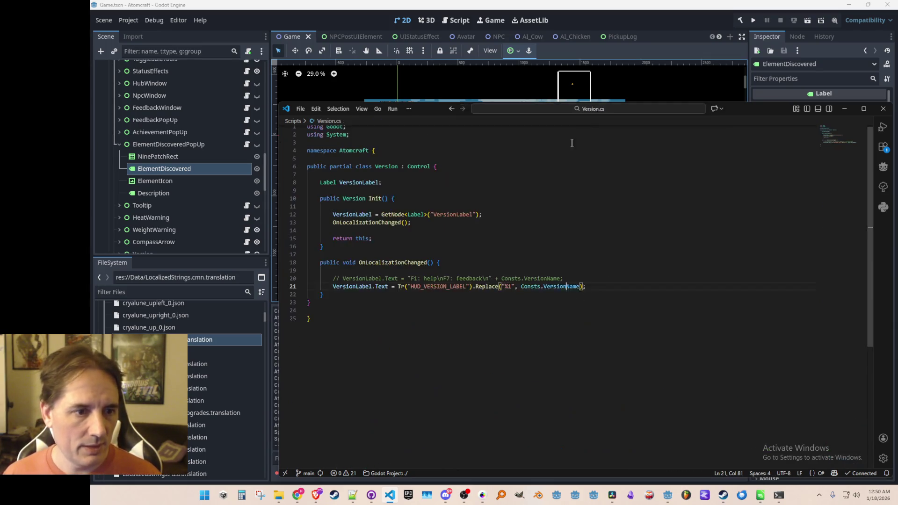
right_click(553, 313)
click(579, 196)
Change VersionName to "v1.18.2026", save Consts.cs, and return to Godot
click(451, 206)
key(BackSpace)
text(8)
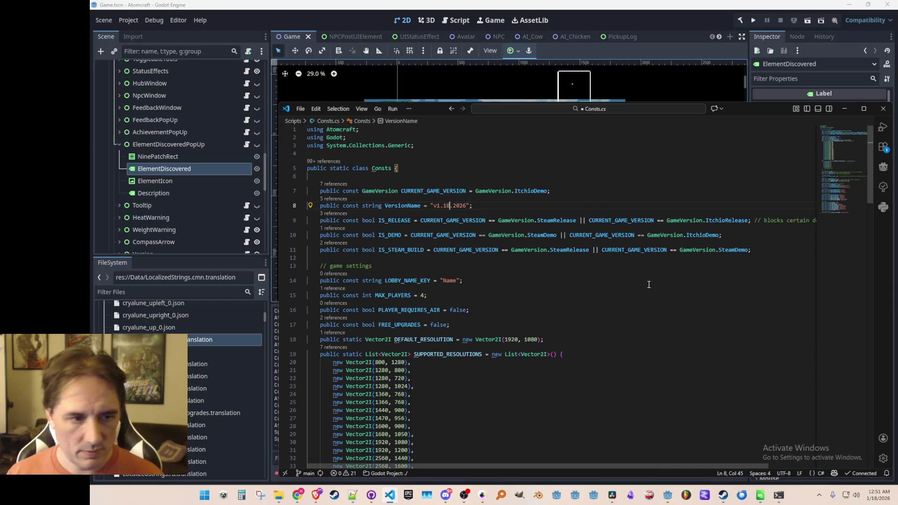
key(End)
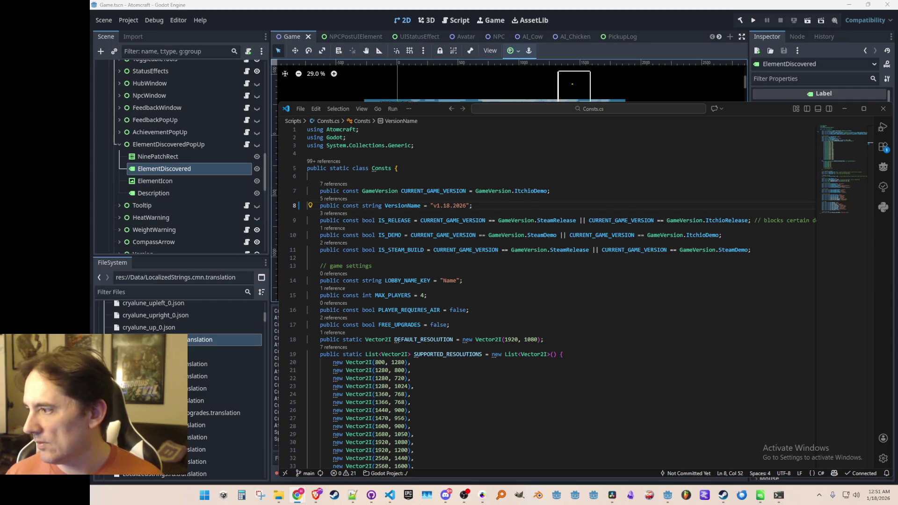
click(559, 260)
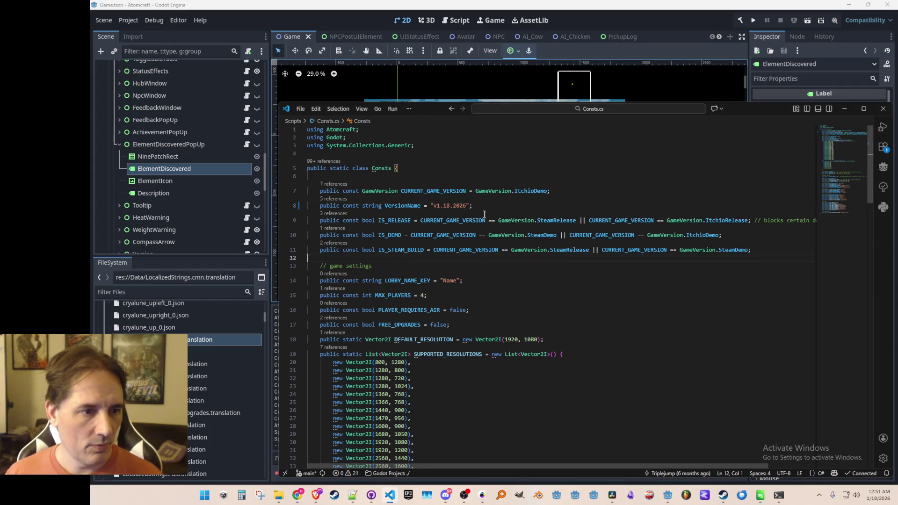
click(364, 22)
click(128, 22)
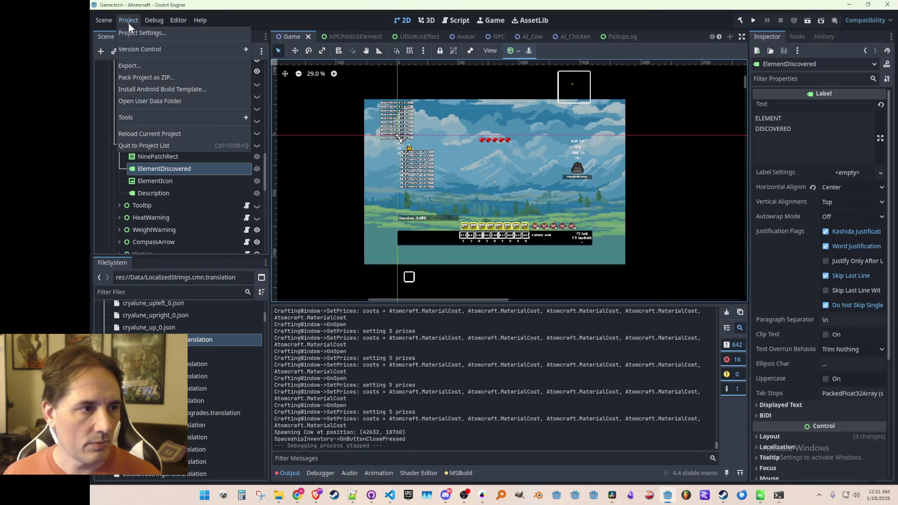
Export the Windows Desktop preset, overwriting AtomCraft.exe, and close the export window after packing
click(131, 67)
click(374, 174)
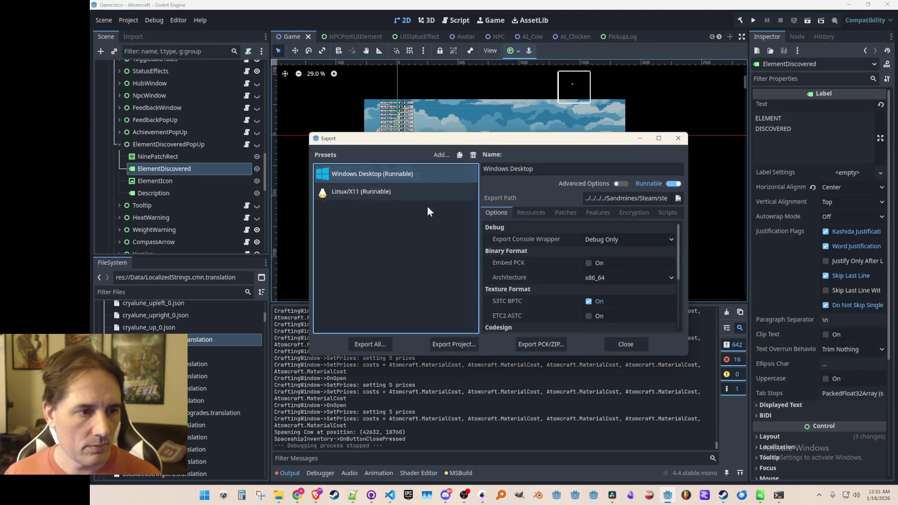
click(462, 345)
click(417, 386)
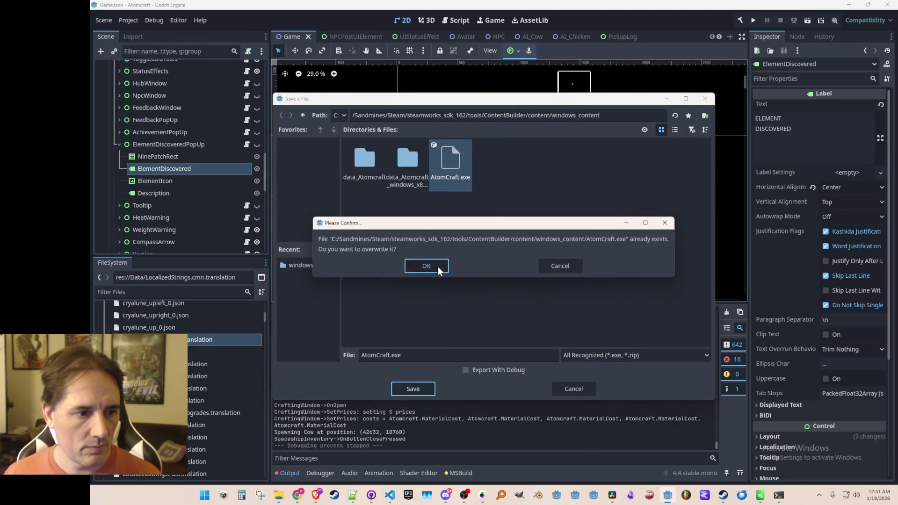
click(436, 265)
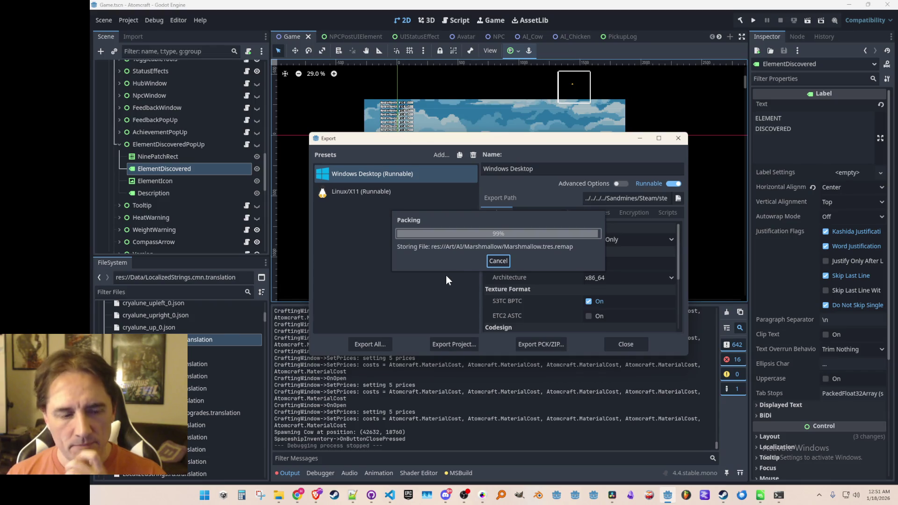
click(626, 344)
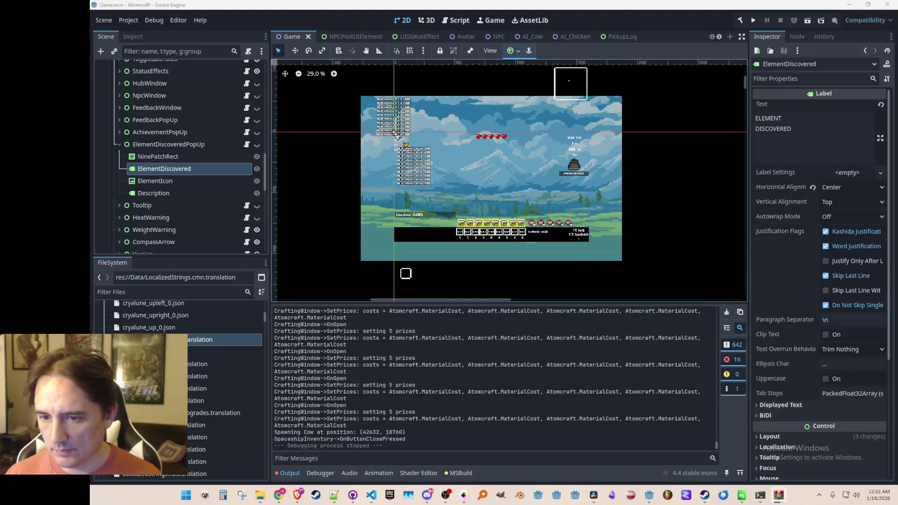
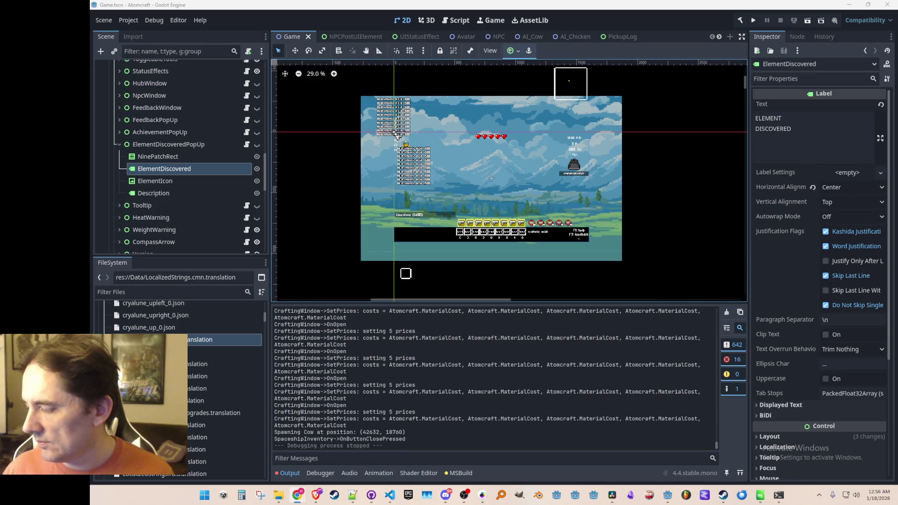
Bring the Chrome window with the itch.io 'Quality-of-Life Update - Jan-18-2026' devlog draft back over the Godot editor
mouse_move(721, 503)
mouse_down()
mouse_move(722, 238)
mouse_move(562, 30)
mouse_up()
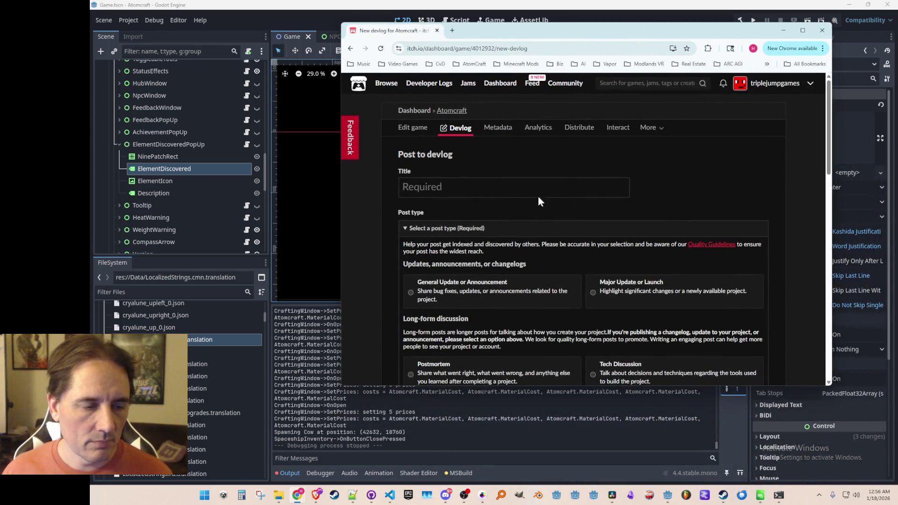
mouse_move(588, 36)
mouse_down()
mouse_move(799, 69)
mouse_move(897, 70)
mouse_up()
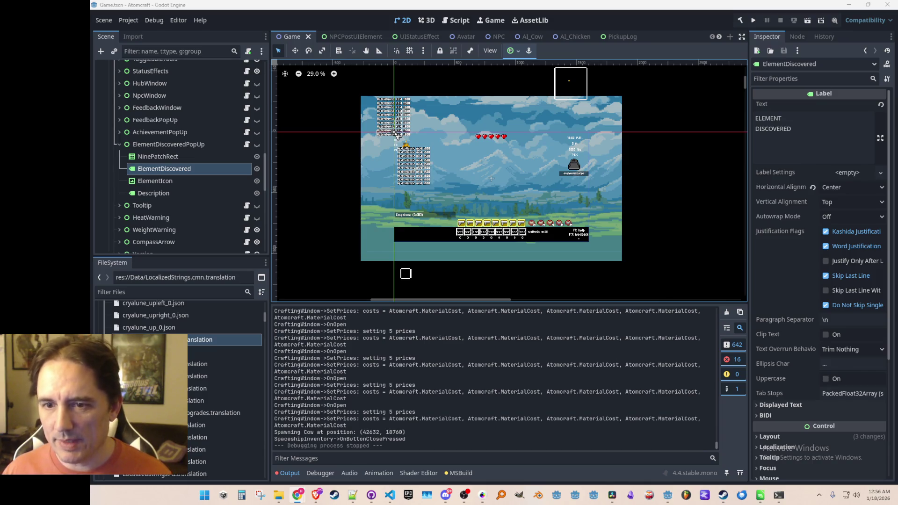
mouse_move(897, 108)
mouse_down()
mouse_move(505, 57)
mouse_move(524, 83)
mouse_up()
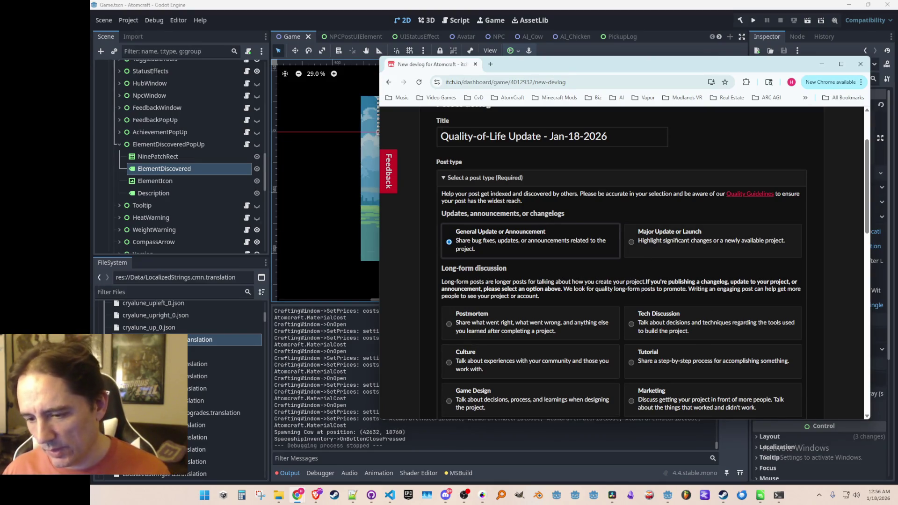
Set the post type to Major Update or Launch and retitle it 'One Week until Steam Demo! - Jan-18-2026'
drag(694, 68, 688, 63)
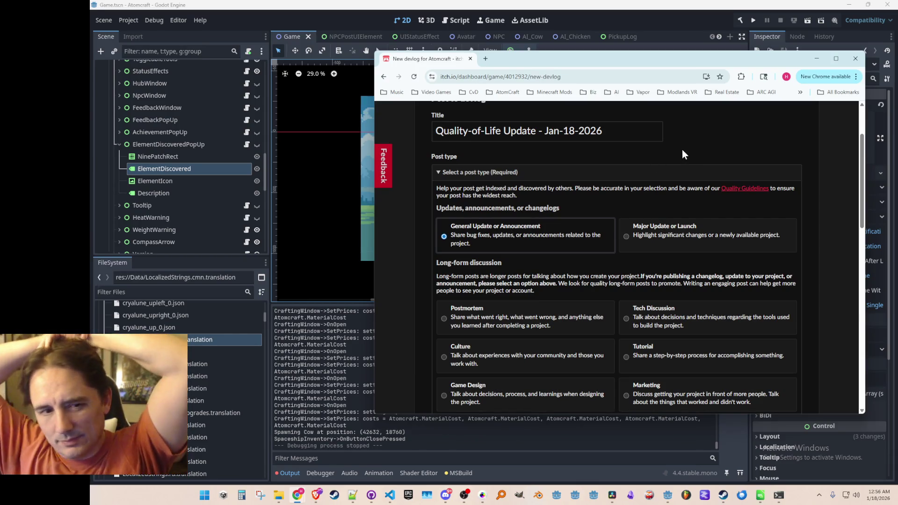
click(636, 232)
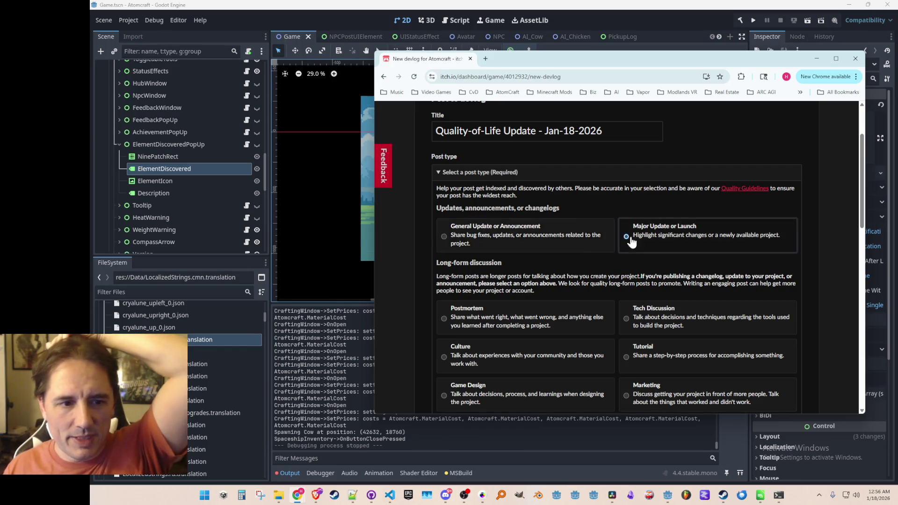
click(637, 132)
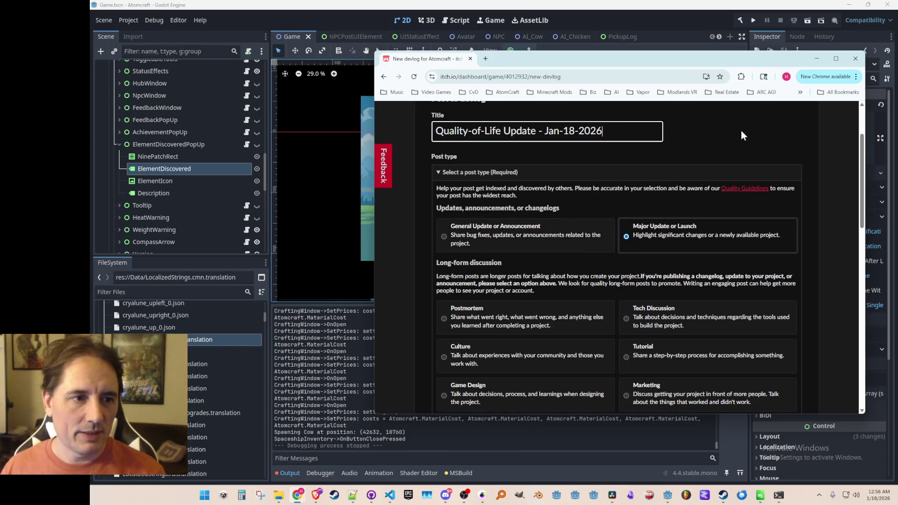
key(Left)
key(Left)
key(Left)
key(Left)
key(Left)
key(Left)
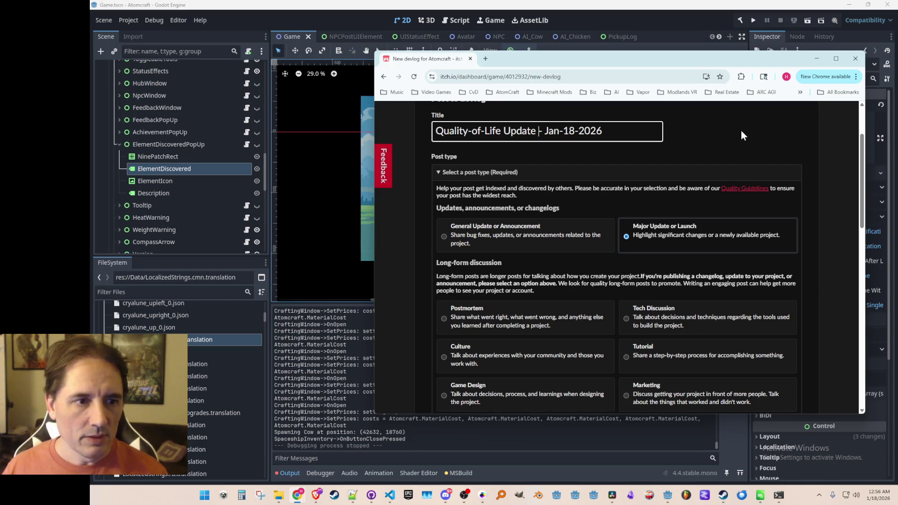
key(shift+Home)
text(One Week unt)
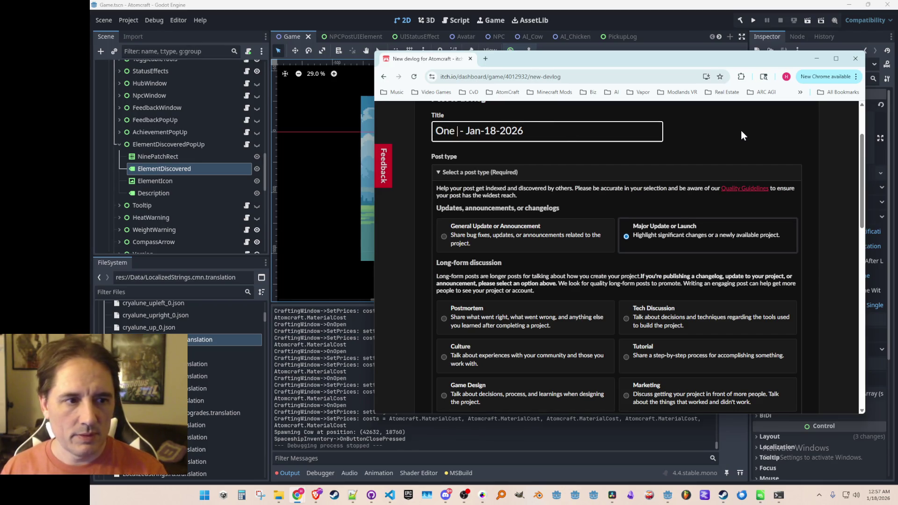
text(il Steam Demo!)
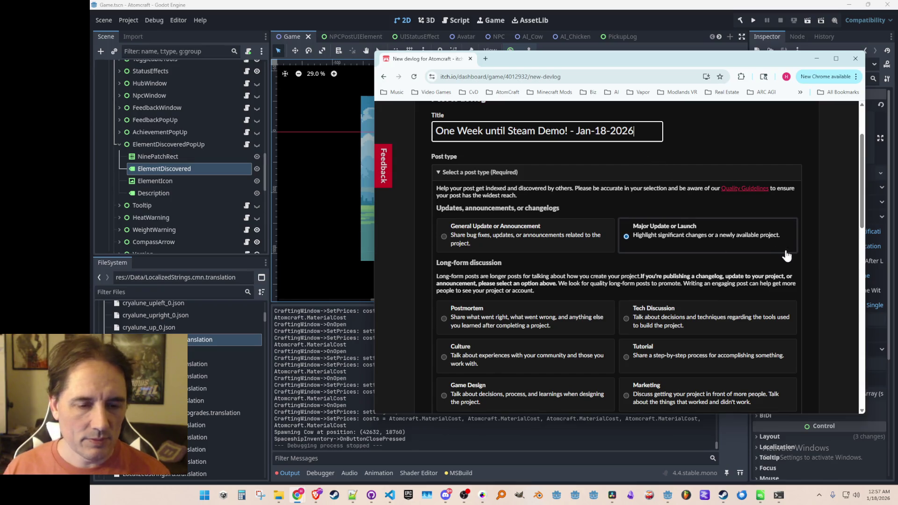
scroll(815, 258, down, 10)
scroll(656, 299, down, 3)
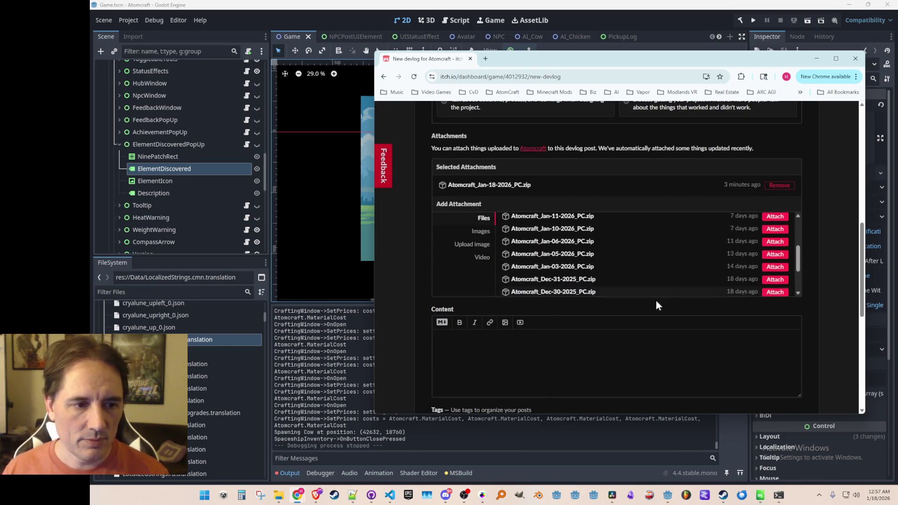
Write the intro about 2+ months of updates, with the Steam demo releasing January 23rd
click(653, 348)
scroll(835, 295, down, 2)
text(We')
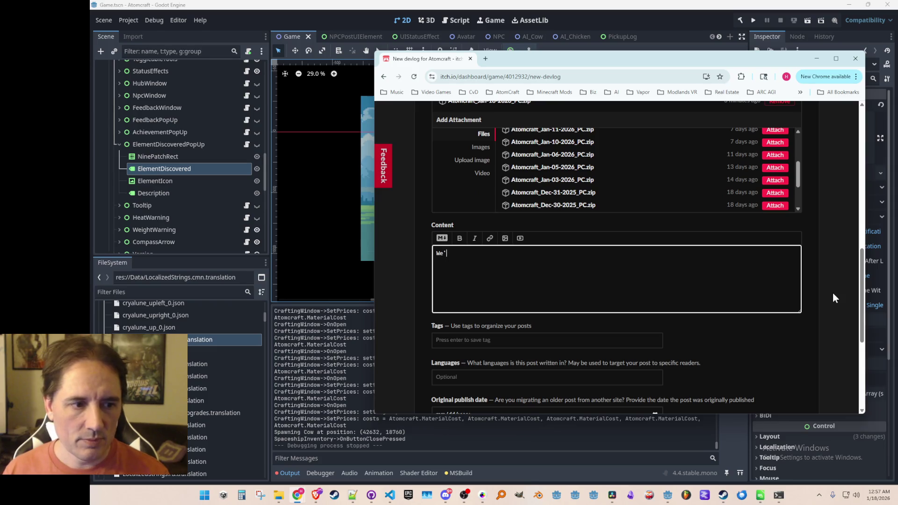
text(ve had a lot of up)
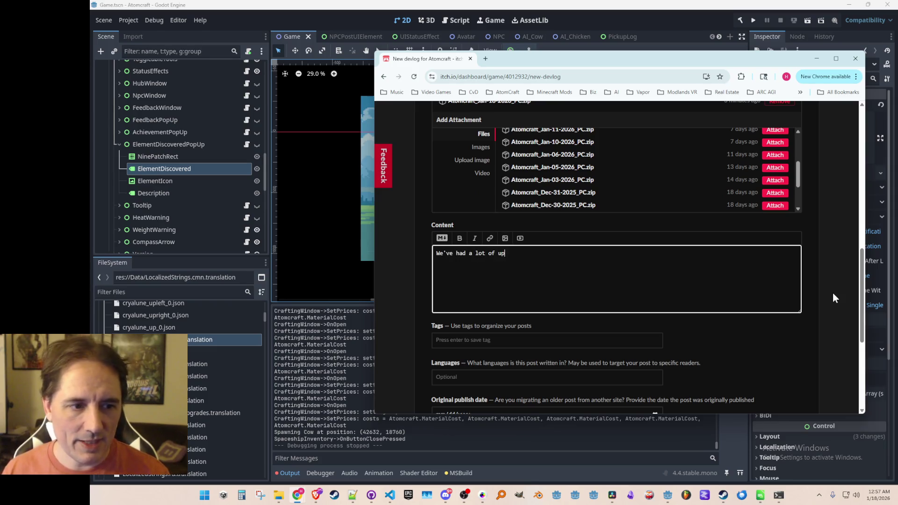
text(dates over the past)
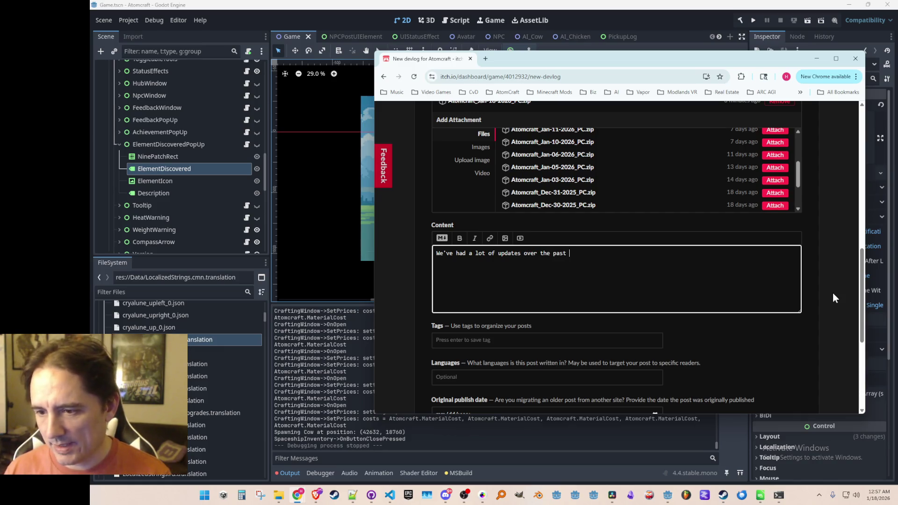
text( two months)
key(ctrl+shift+Left)
text(2+ months! )
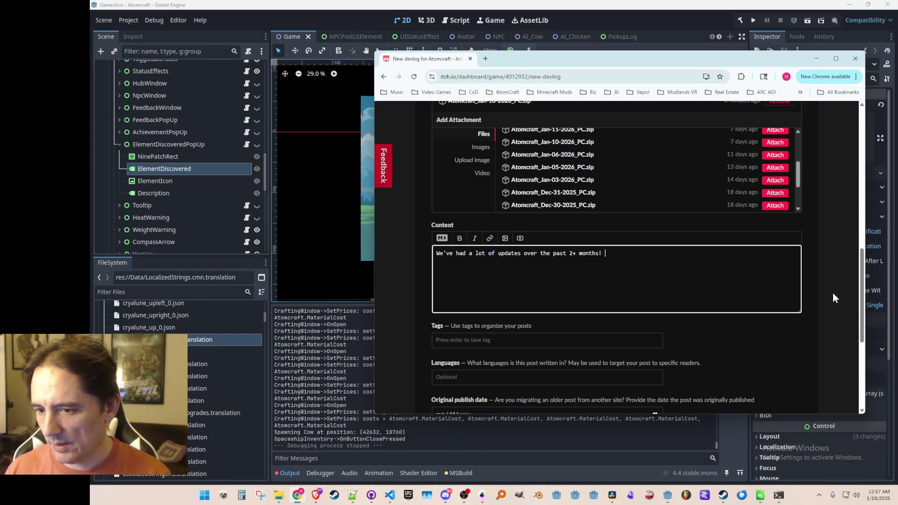
text(Now we are )
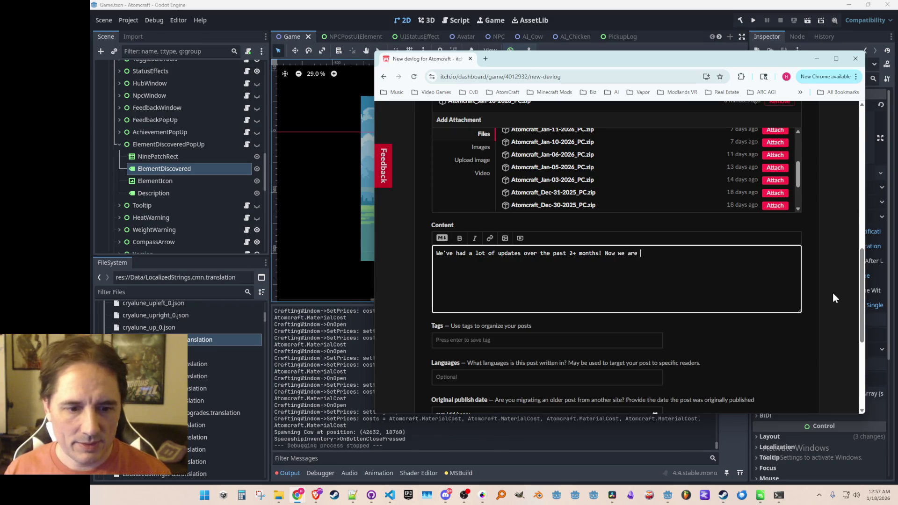
text(les)
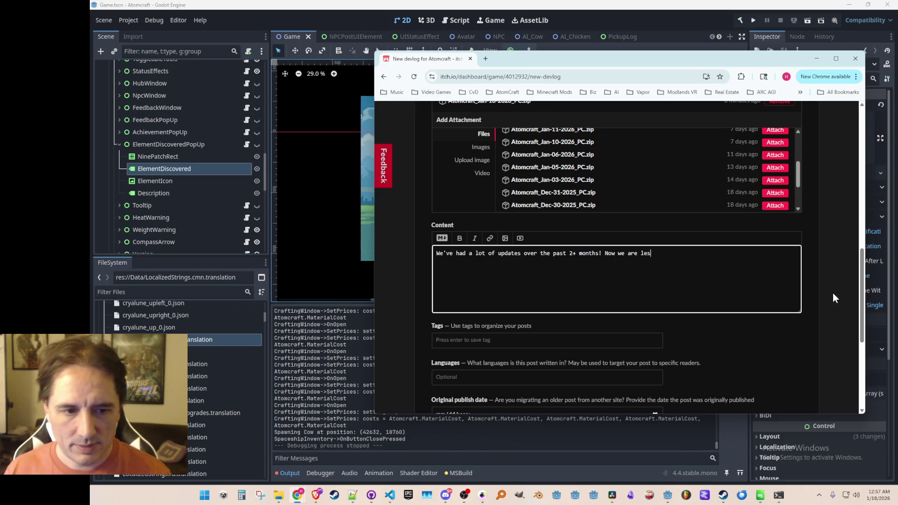
text(s than a week away from the)
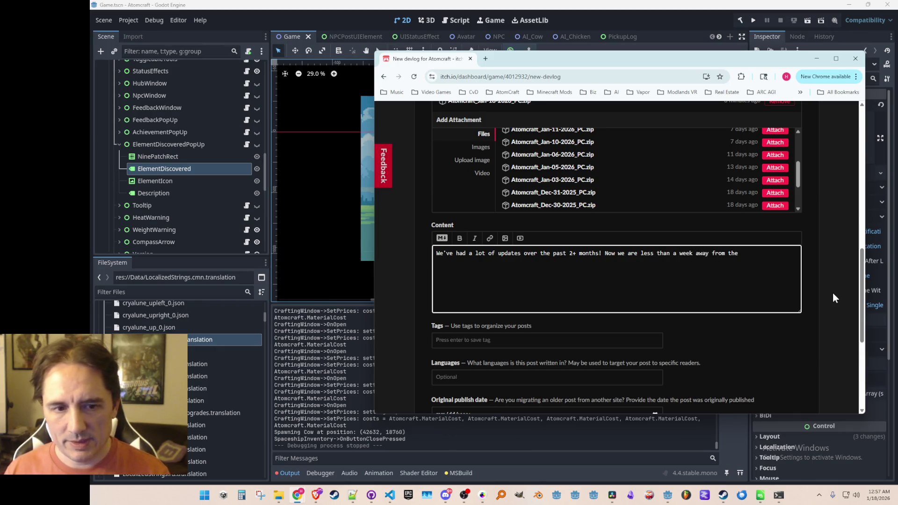
key(BackSpace)
key(BackSpace)
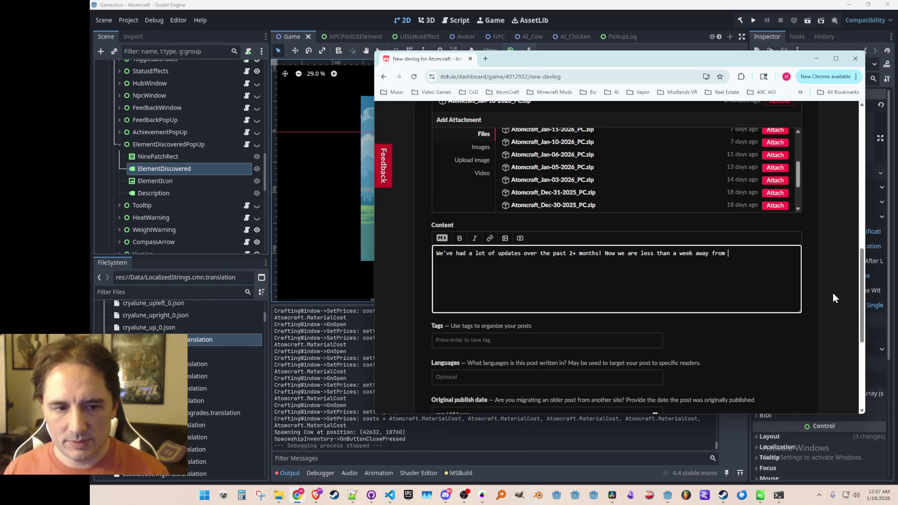
text(the demo releasing on Steam )
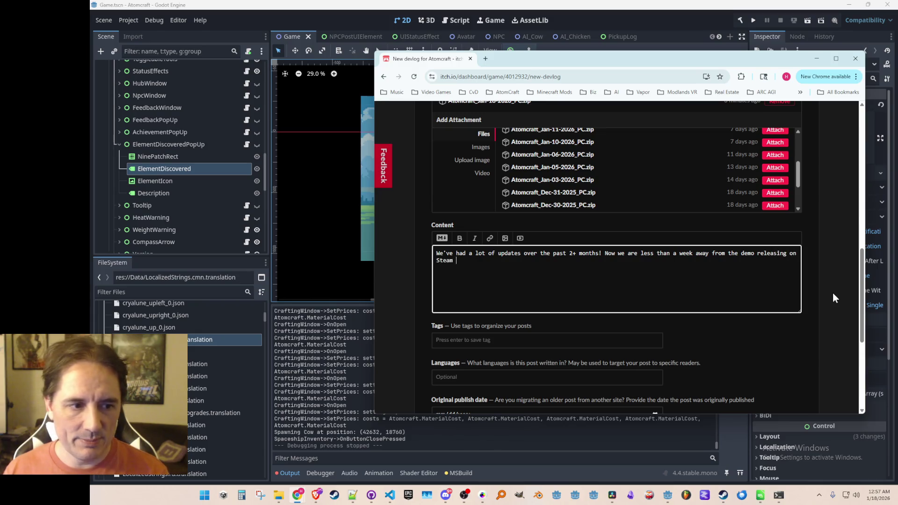
text(!)
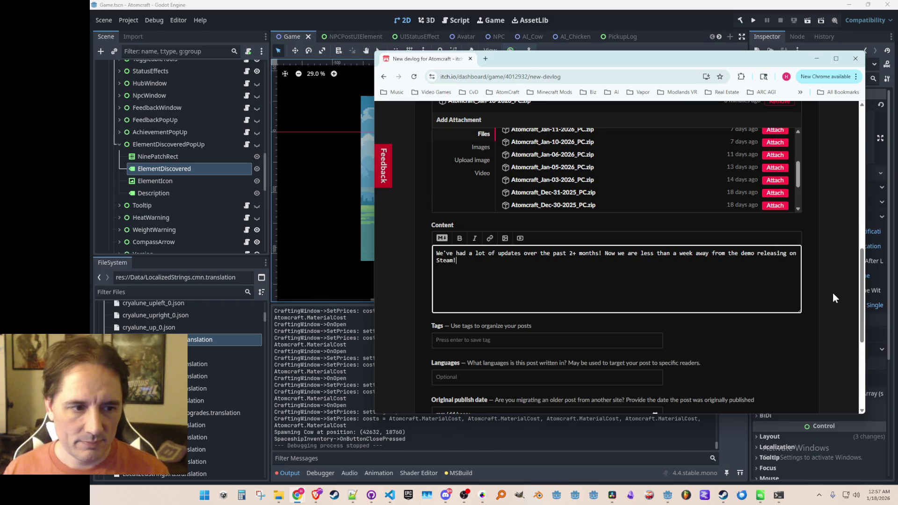
text( Currently,)
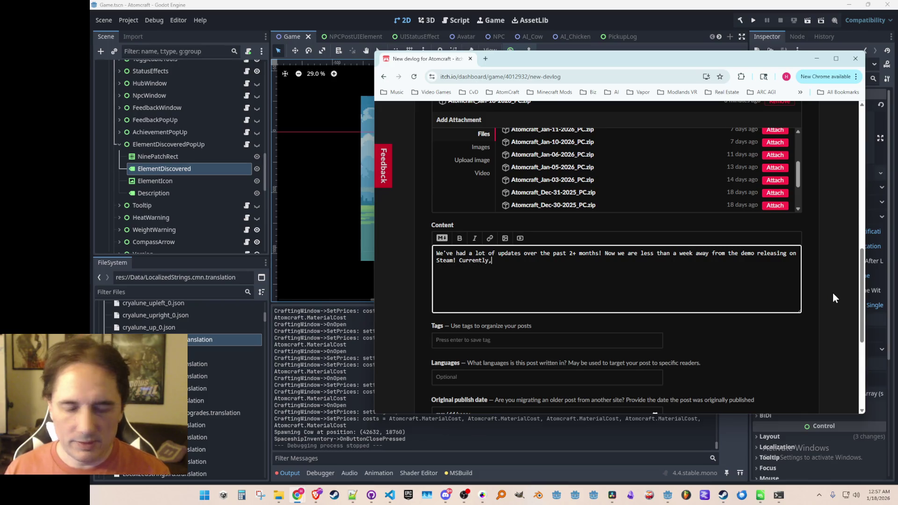
text( I'm planning )
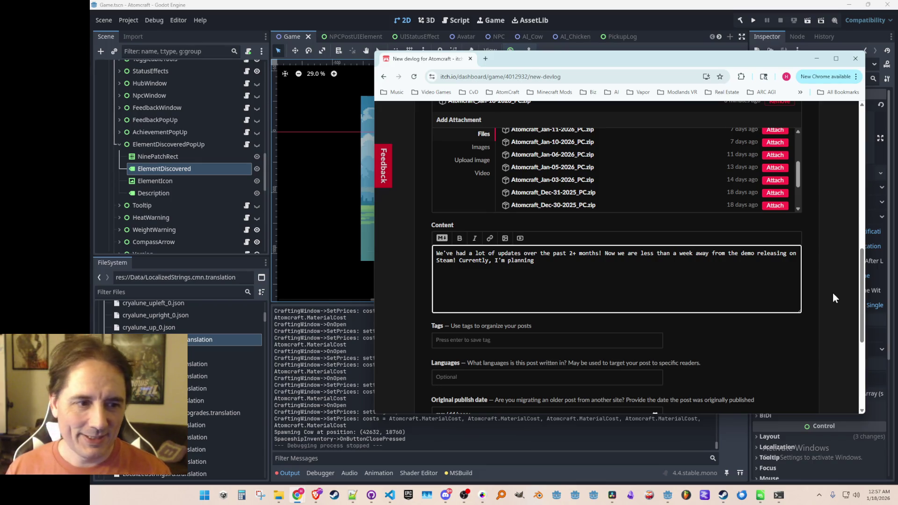
text(to release t)
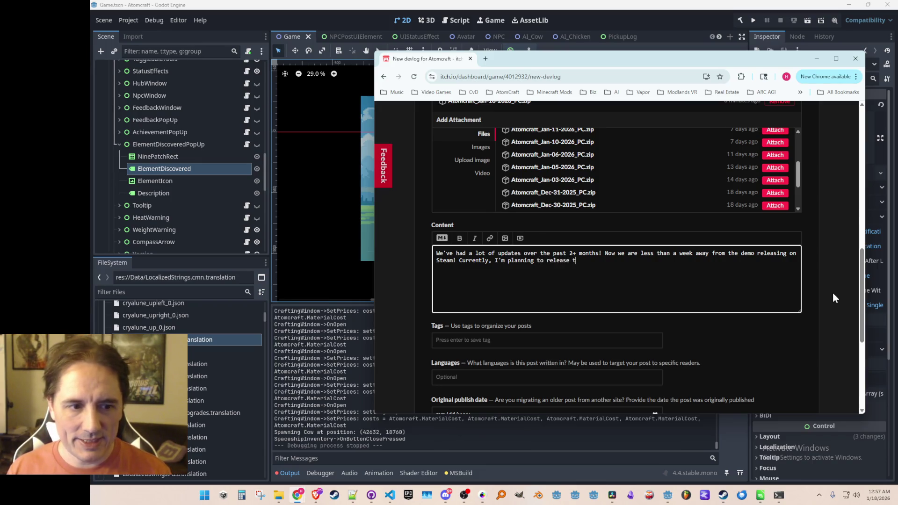
text(he Steam )
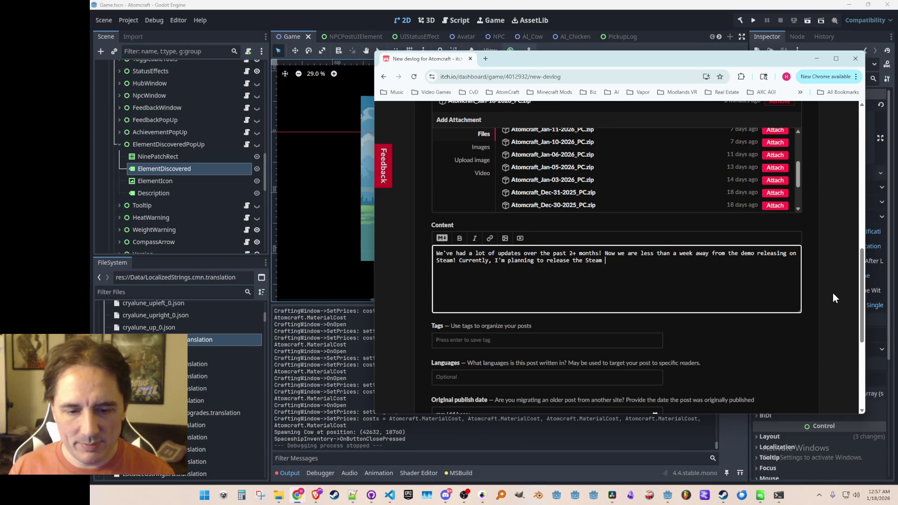
text(Demo on the)
key(BackSpace)
key(BackSpace)
key(BackSpace)
text(Janya)
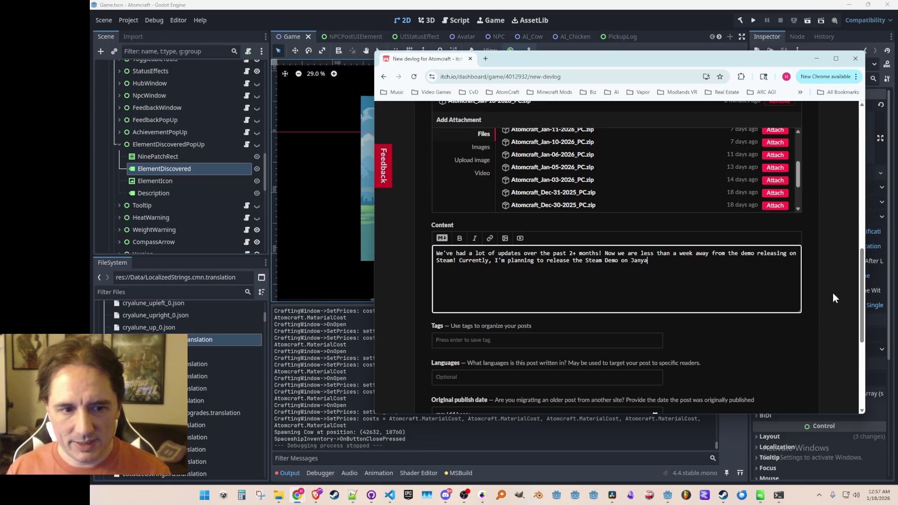
text(uary23rd)
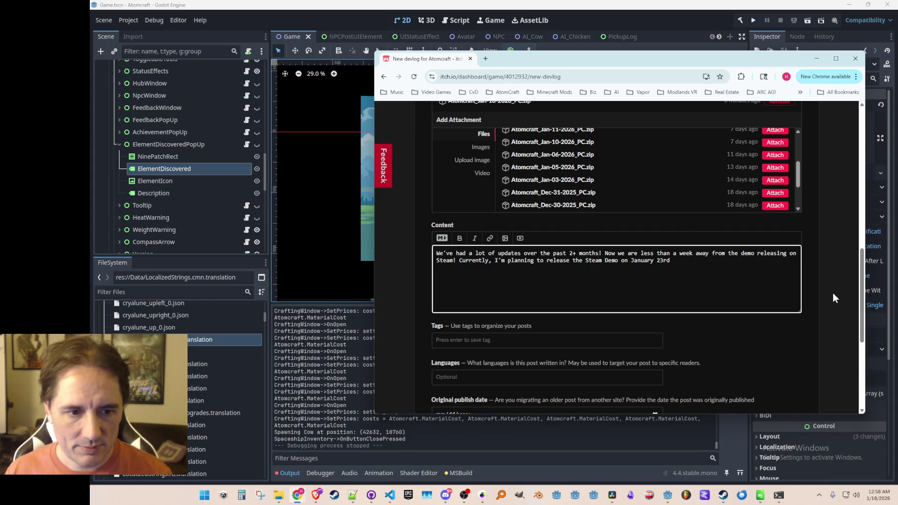
text(:))
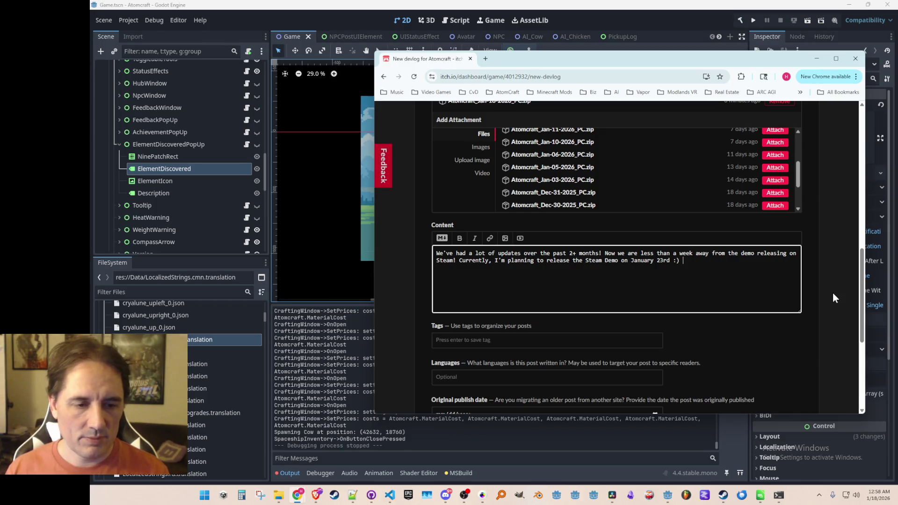
Add that the demo page is under review and will be linked once approved, then enlarge the content box
text(The p)
key(BackSpace)
text(demo page)
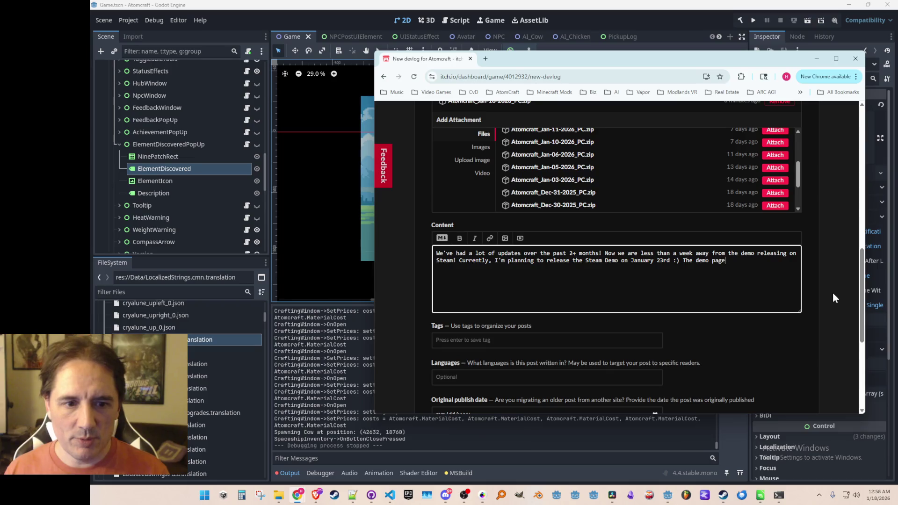
text( is up for )
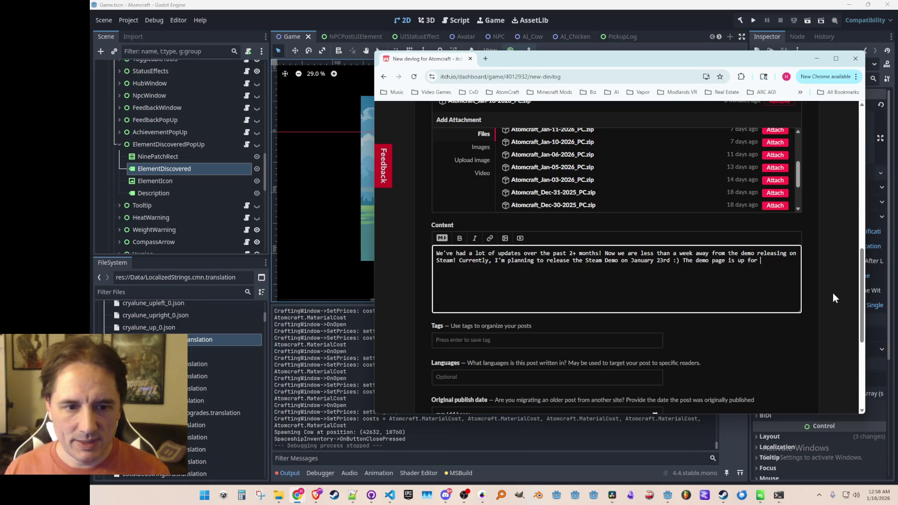
text(review right now, )
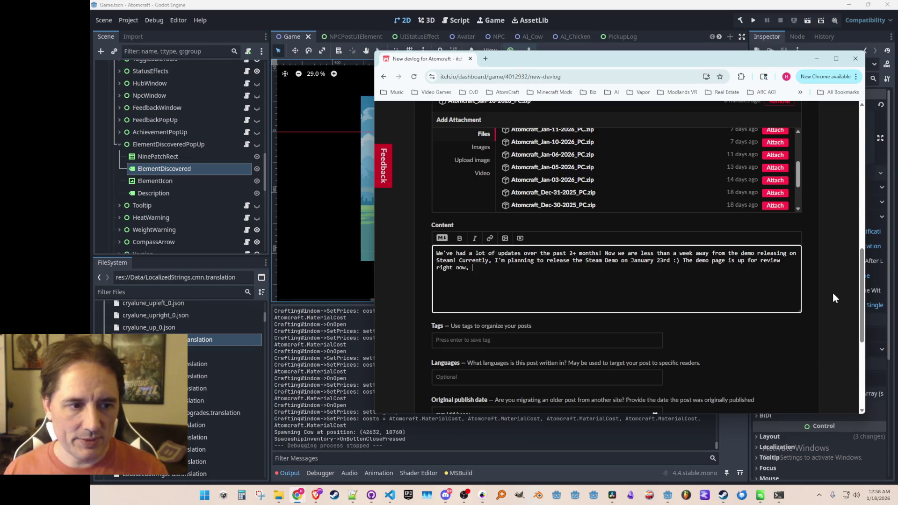
text(so when it is )
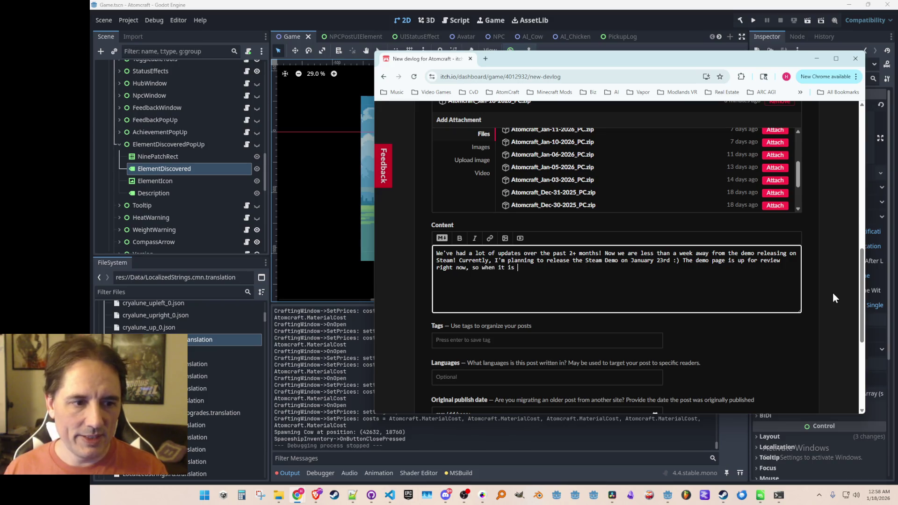
text(approved, I'l)
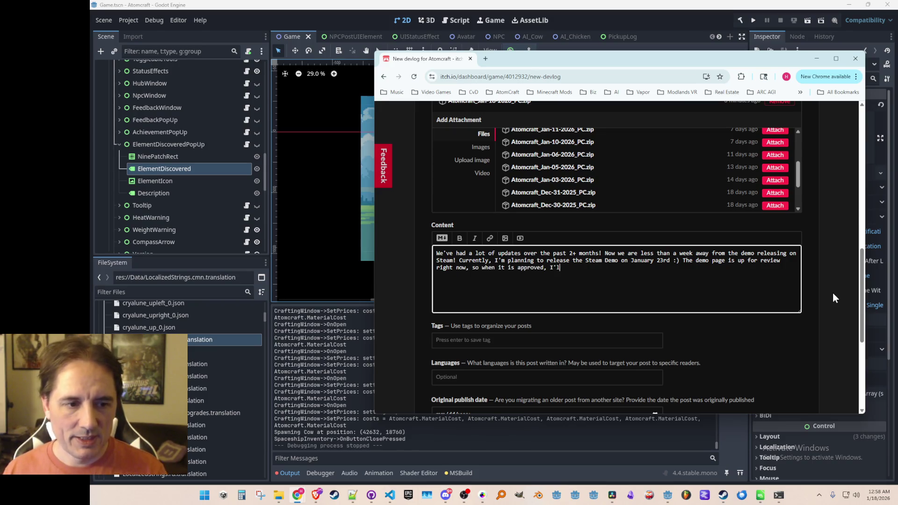
text(l link it here.)
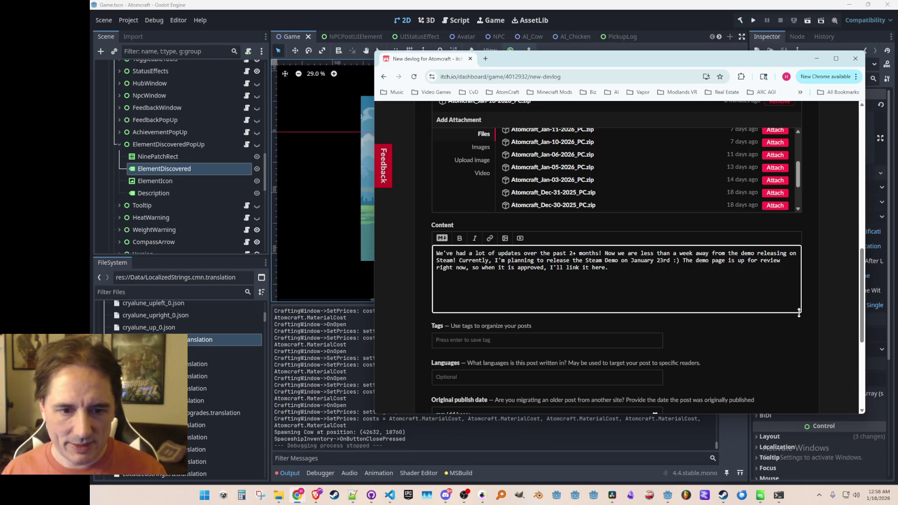
drag(799, 313, 800, 385)
scroll(824, 257, down, 3)
scroll(801, 333, up, 2)
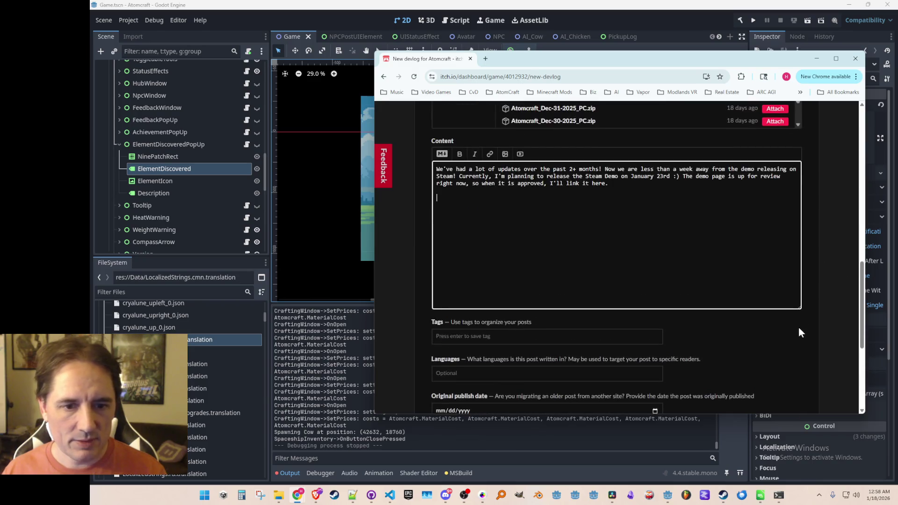
Insert an uploaded banner image at the top of the post content
drag(798, 309, 805, 349)
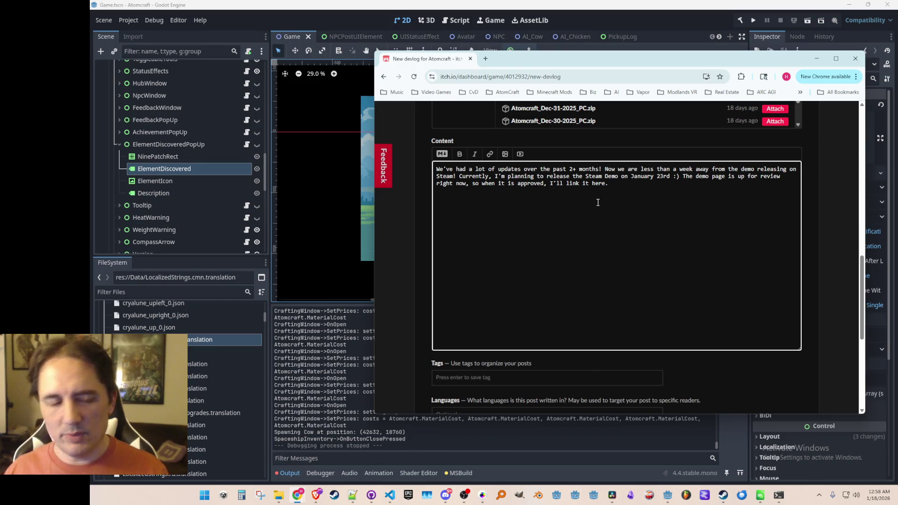
key(BackSpace)
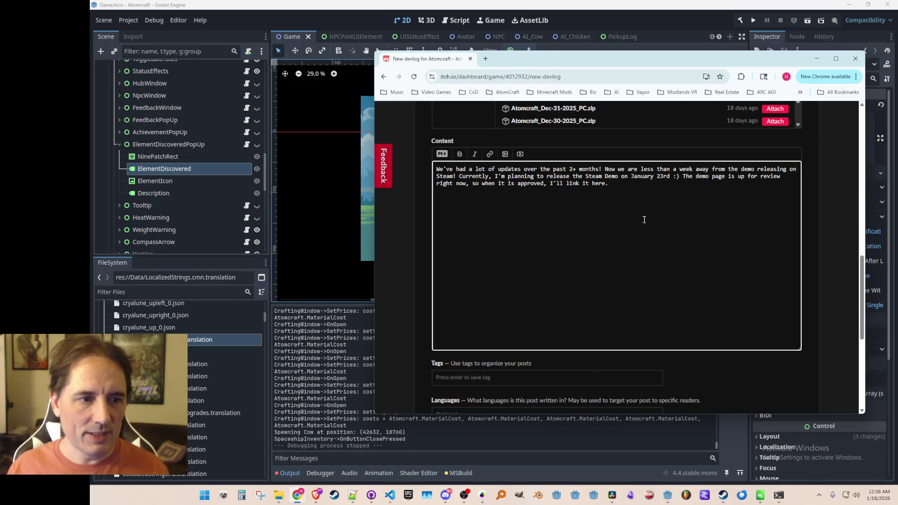
key(ctrl+Home)
key(Return)
key(Return)
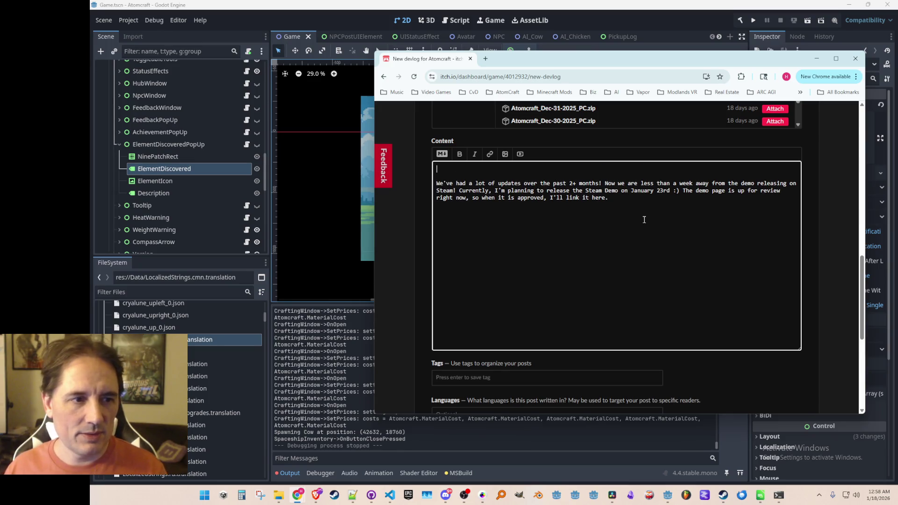
click(505, 154)
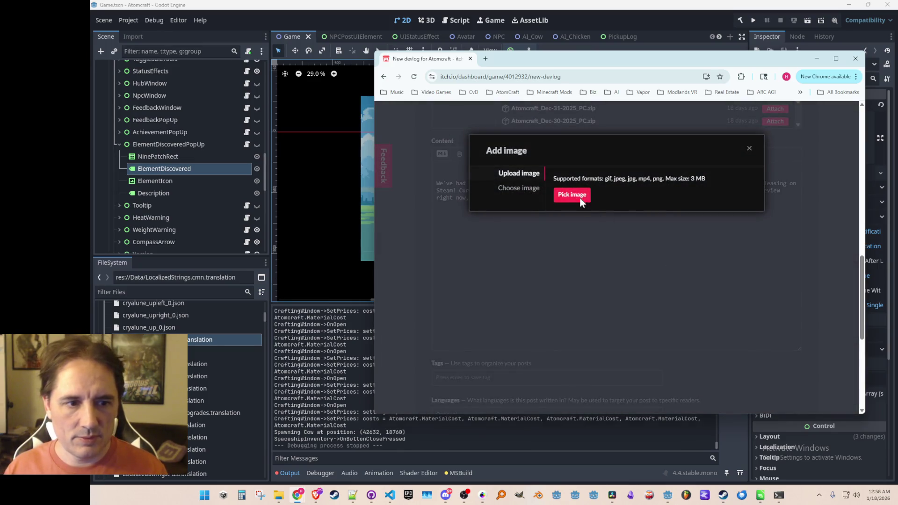
click(580, 198)
key(Escape)
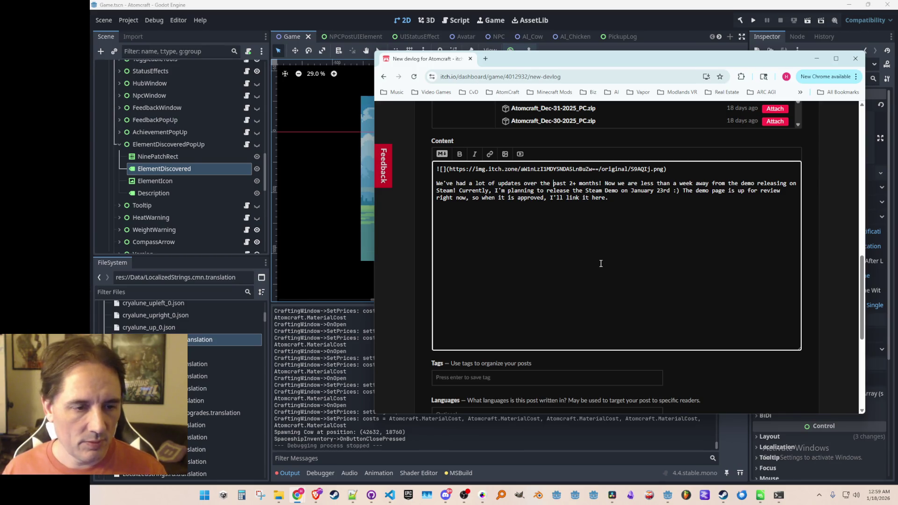
Split the updates sentence into its own paragraph and begin a '* NPCs!' bullet
key(Return)
key(Return)
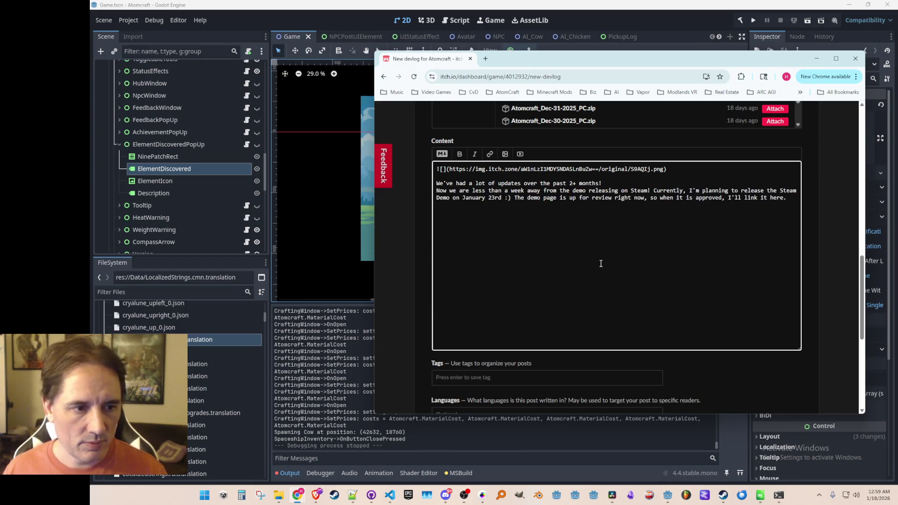
key(Return)
key(Return)
key(Up)
key(Up)
text(* NPCs)
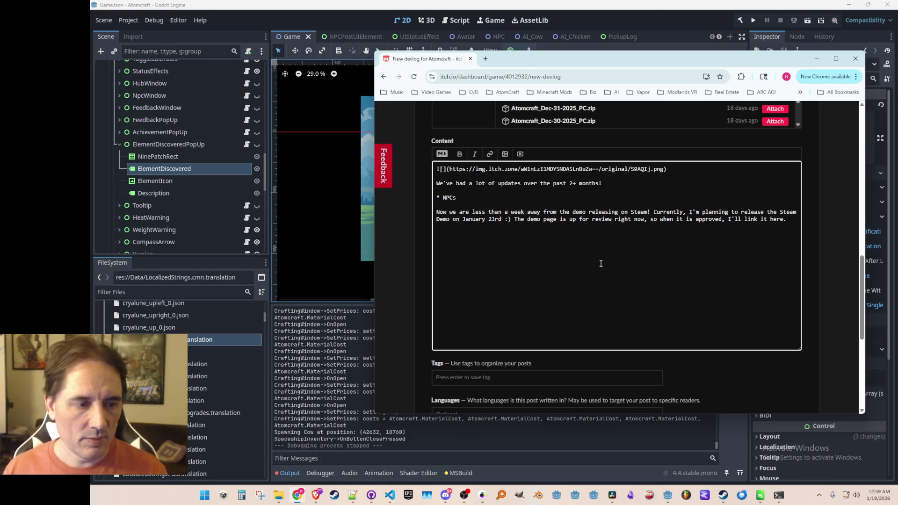
text(!)
List bullets for materials and reactions, new craftable pixels, foods & cooking, and NPCs with friendship levels
key(Return)
key(BackSpace)
key(BackSpace)
key(Home)
key(Return)
key(Up)
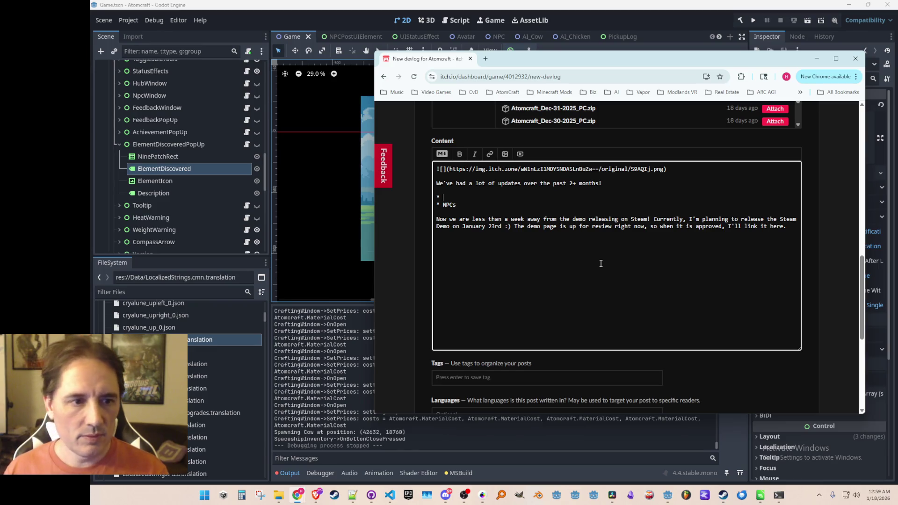
text(Lots o)
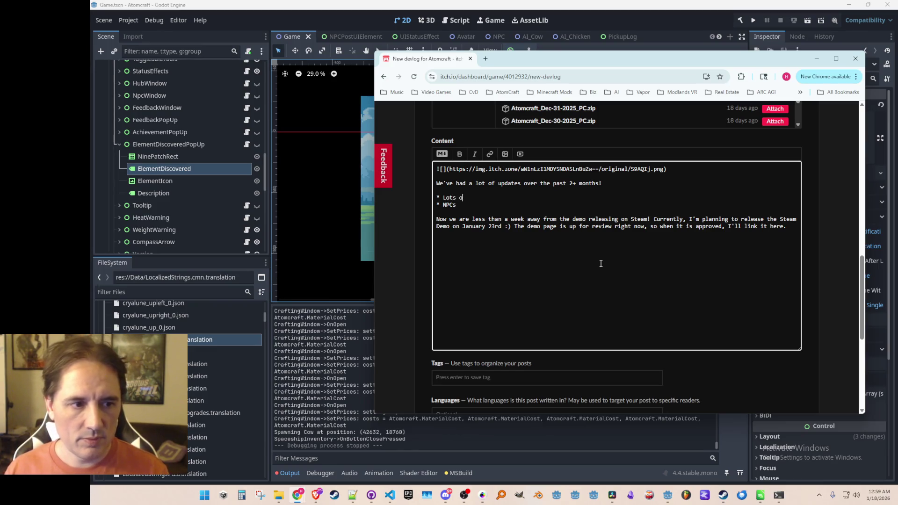
text(f mate)
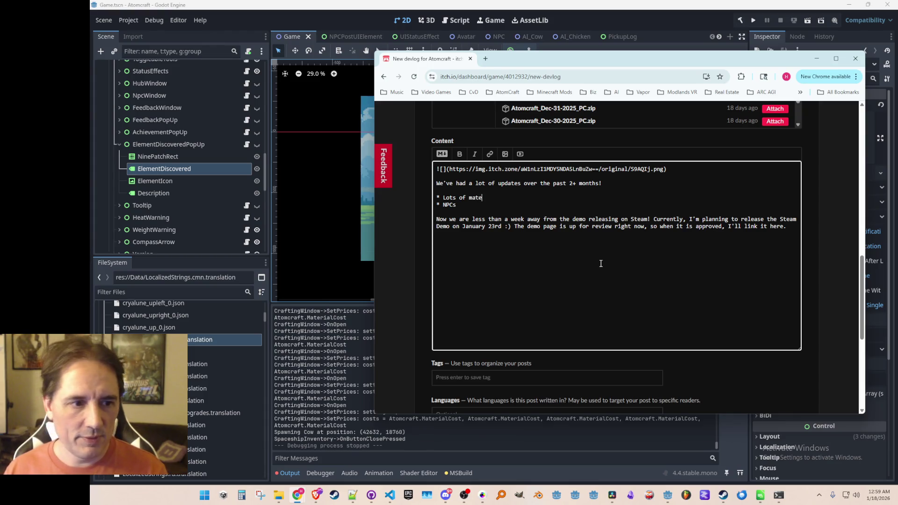
text(rials and reactions!)
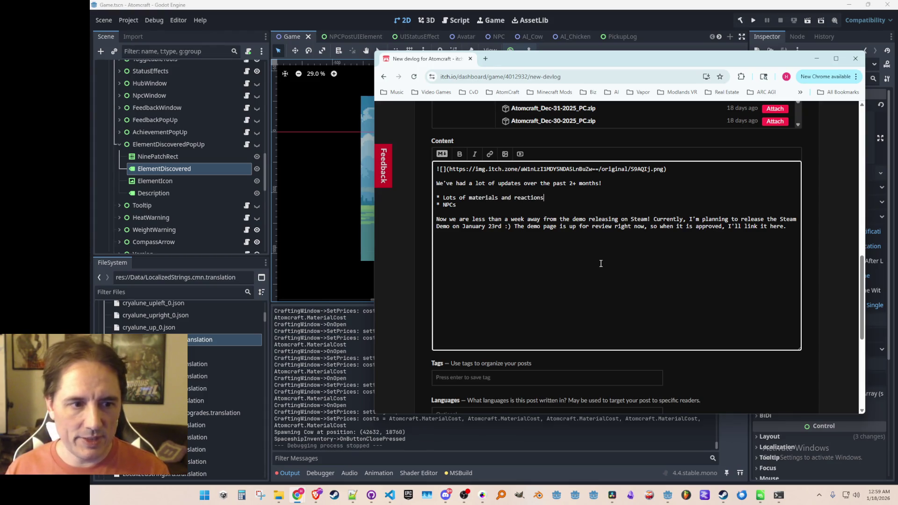
key(Return)
text(Ne)
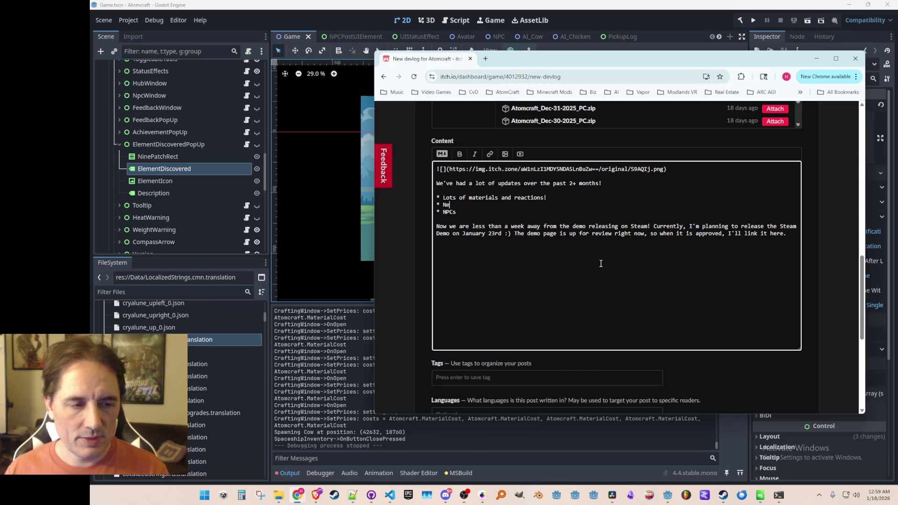
text(w craftable pixels)
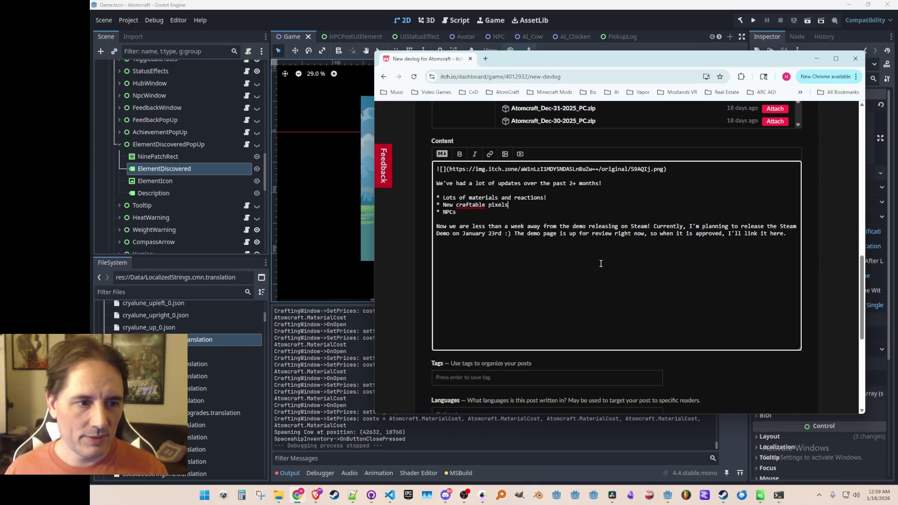
key(Return)
text(New food)
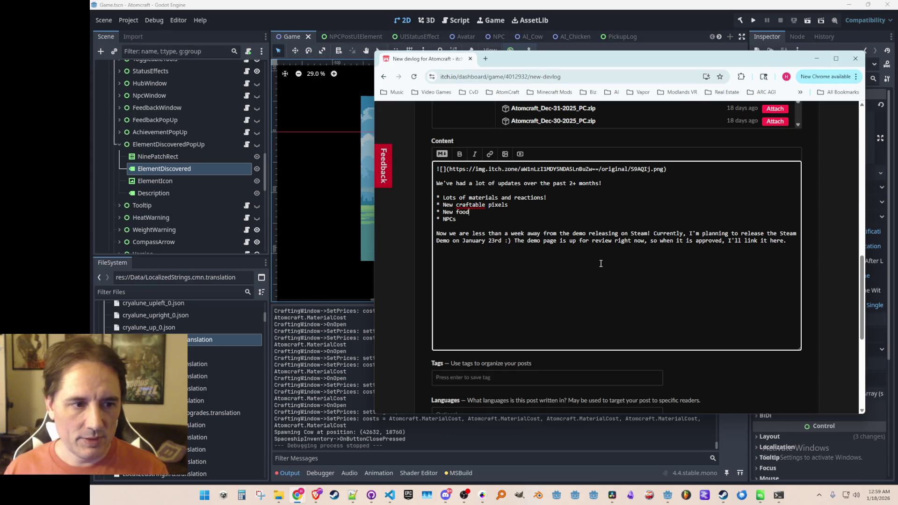
text(s & cookin)
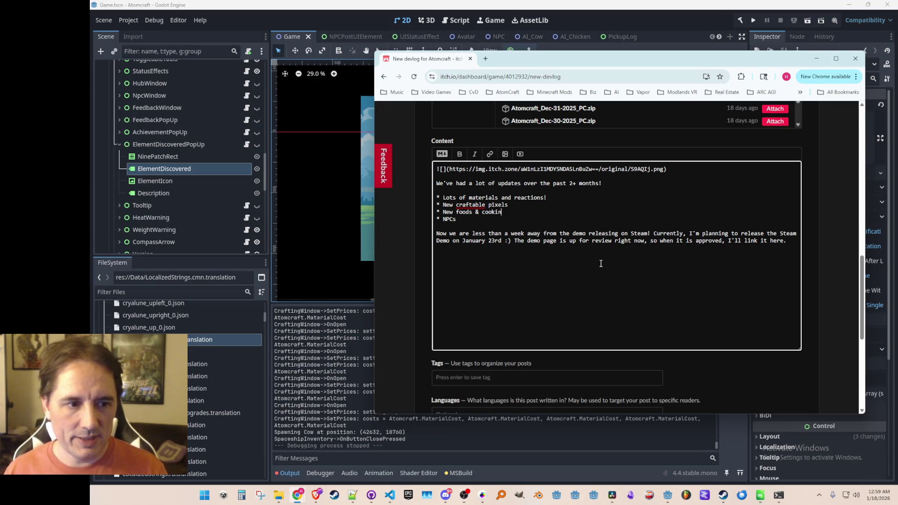
text(g in the pixel simulation * NPCs )
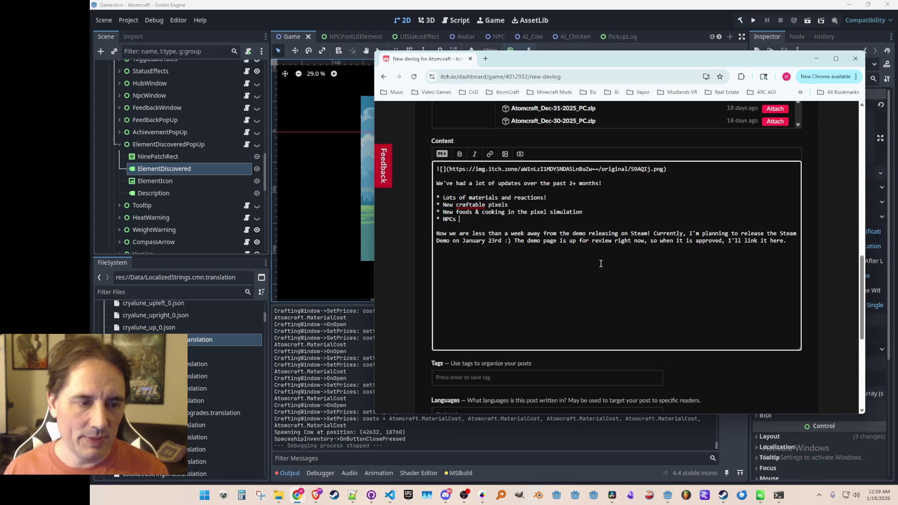
text(that buy/s)
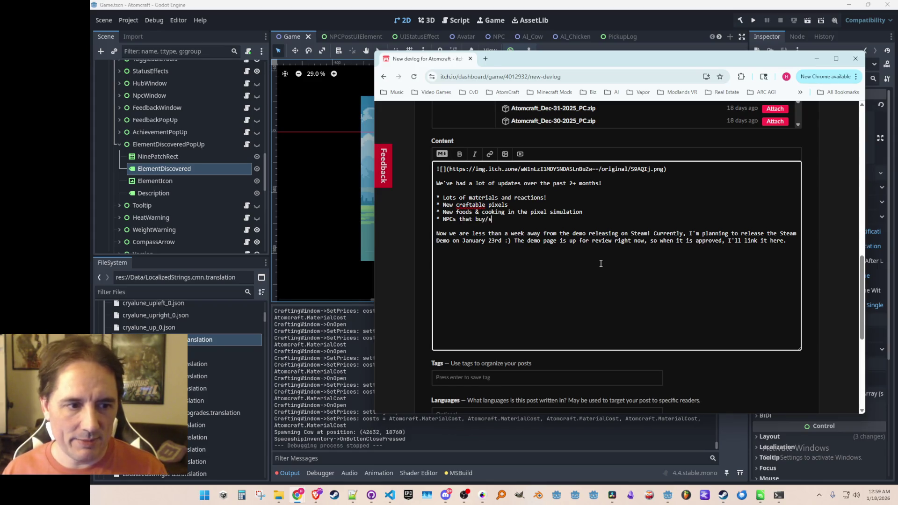
text(ell things and)
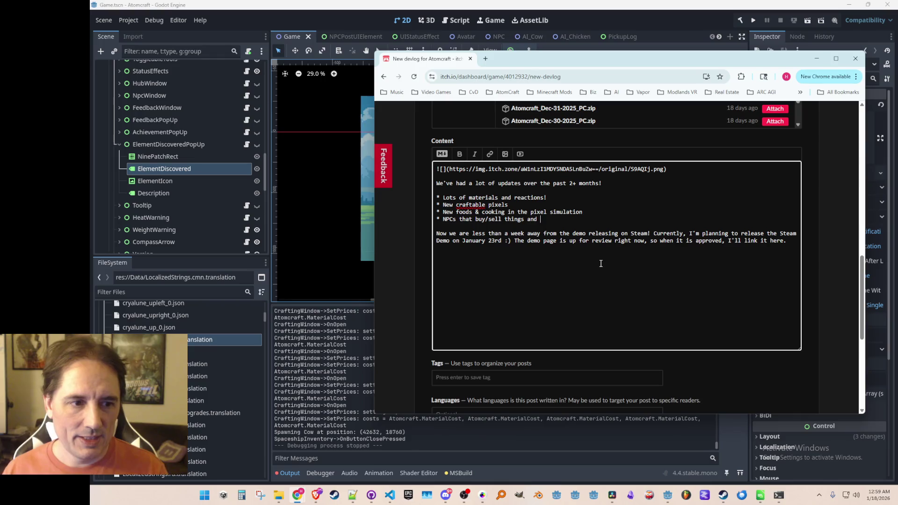
text( have a)
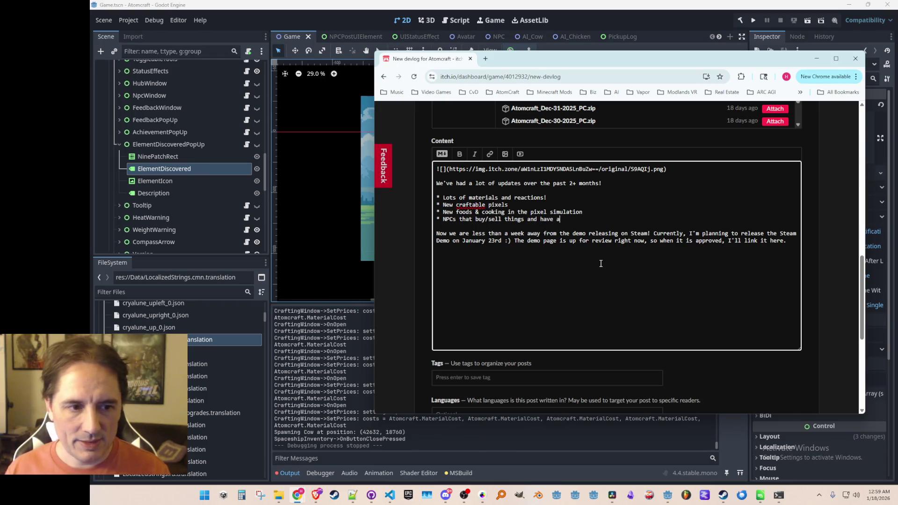
text( friendship )
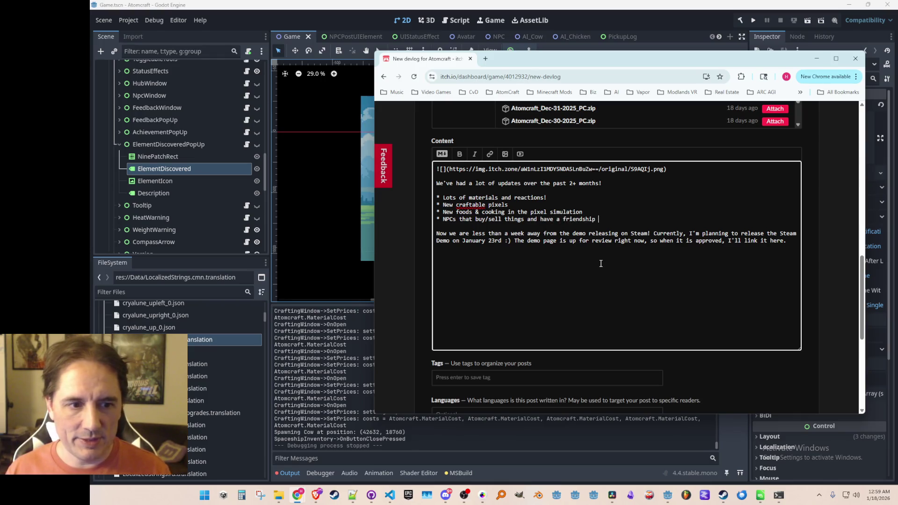
text(level you can in)
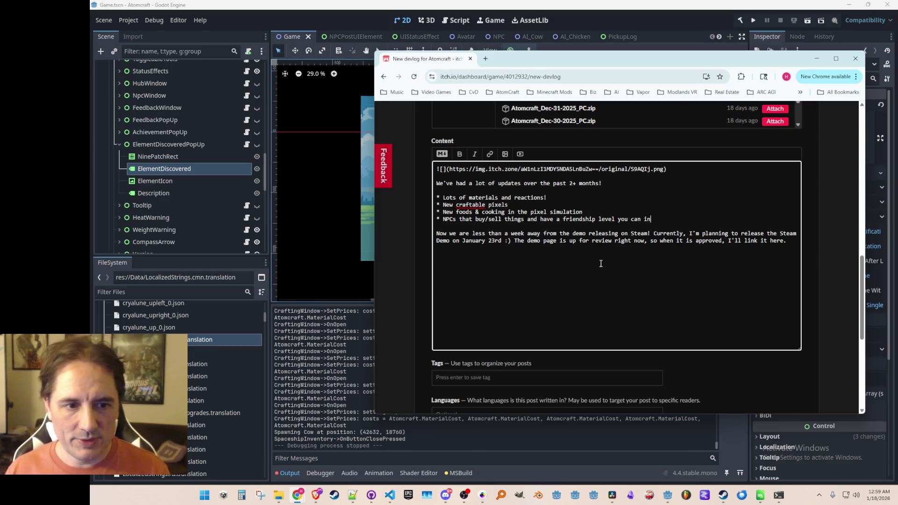
text(crease by interacting )
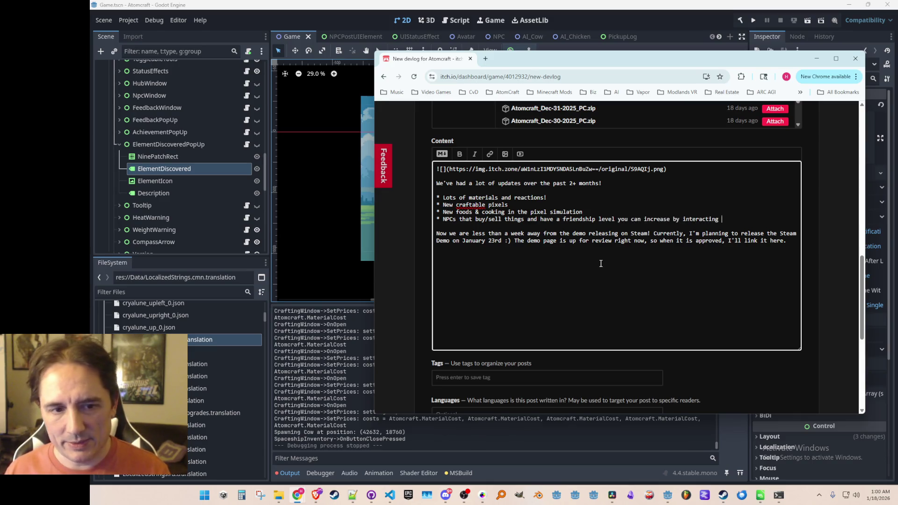
text(with them and by helping them fix their ships)
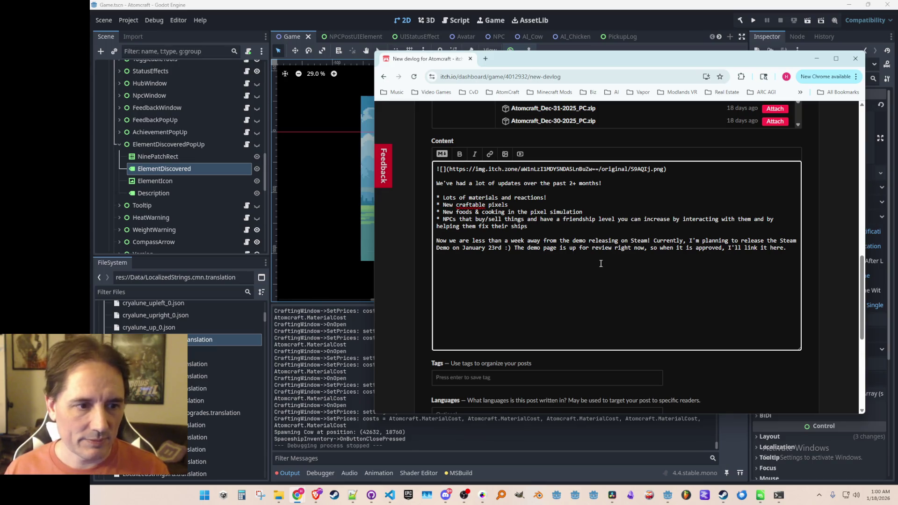
text(!)
key(Return)
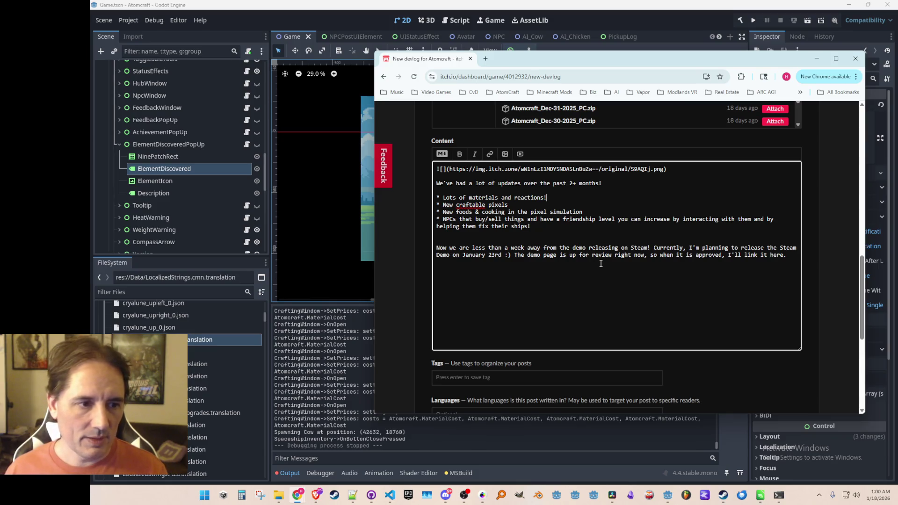
Add a 'New upgrades!' bullet and end the craftable pixels bullet with an exclamation mark
key(Return)
text(* New upgrades!)
key(Down)
key(End)
text(!)
key(Home)
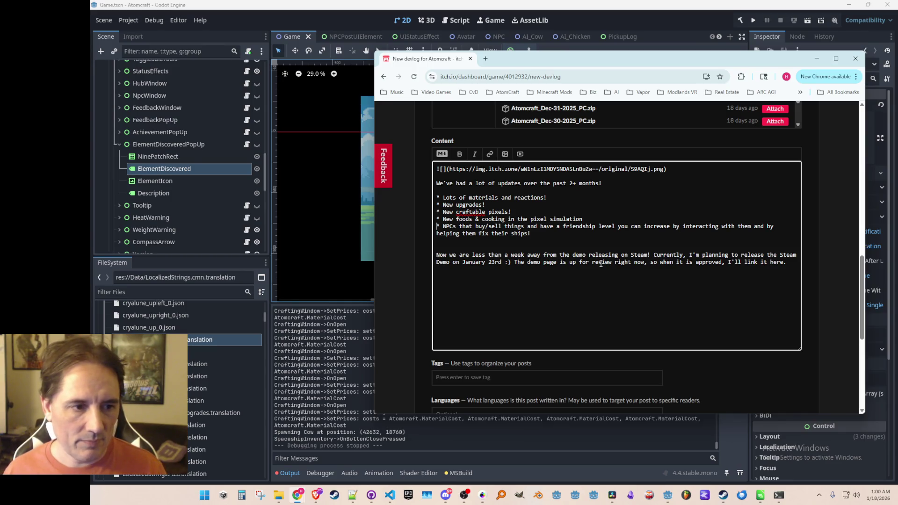
key(Down)
key(End)
Add bullets for multiple playable characters, a gear-linked status effects system, and new equippable gear
key(Return)
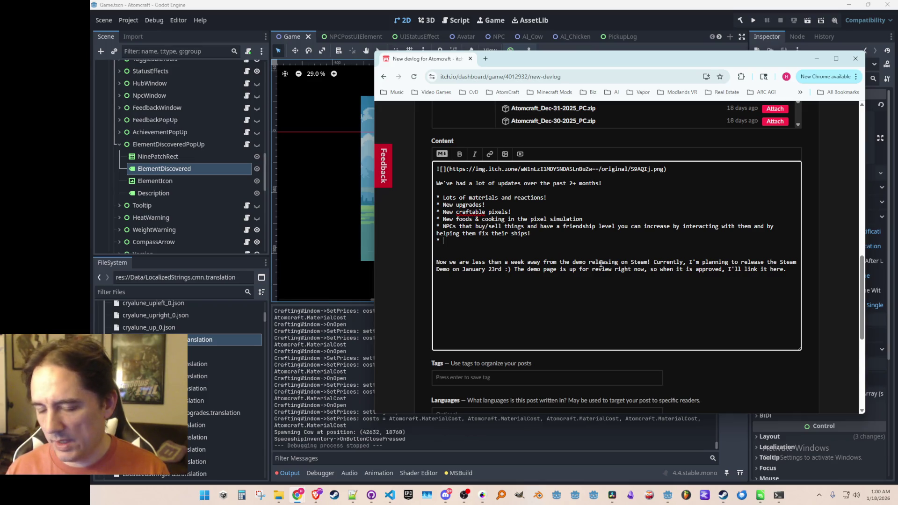
text(Mul)
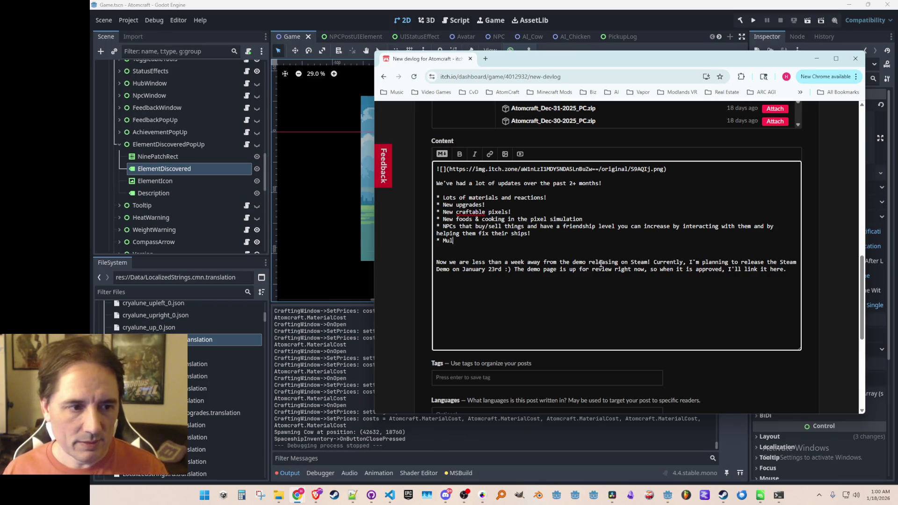
text(tiple character)
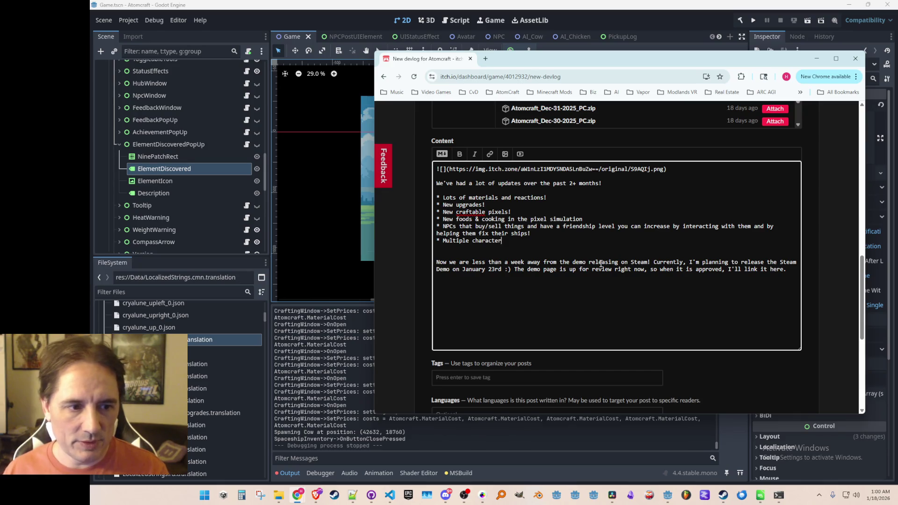
text(s you can play as wit)
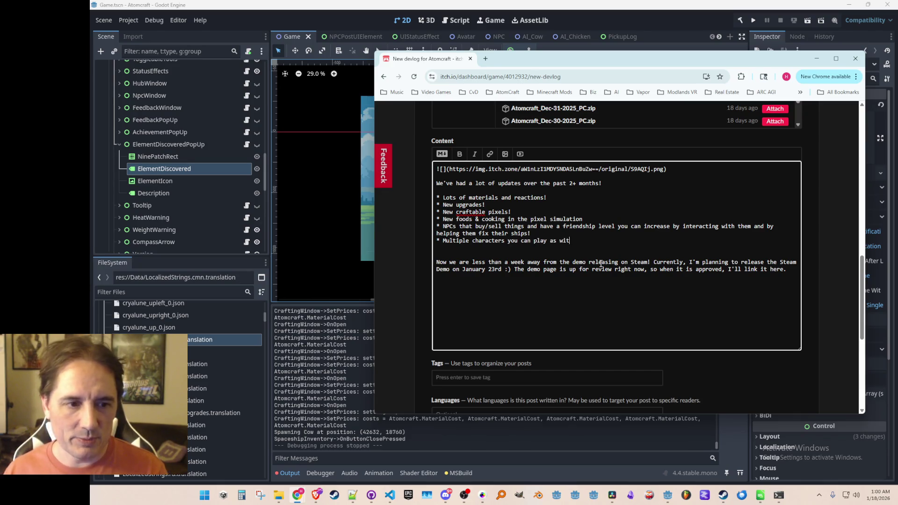
text(h different status effects)
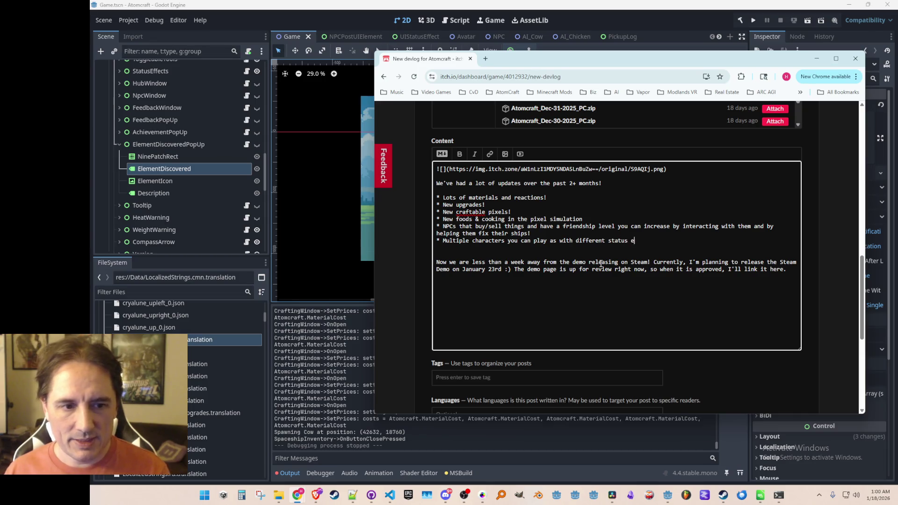
key(Return)
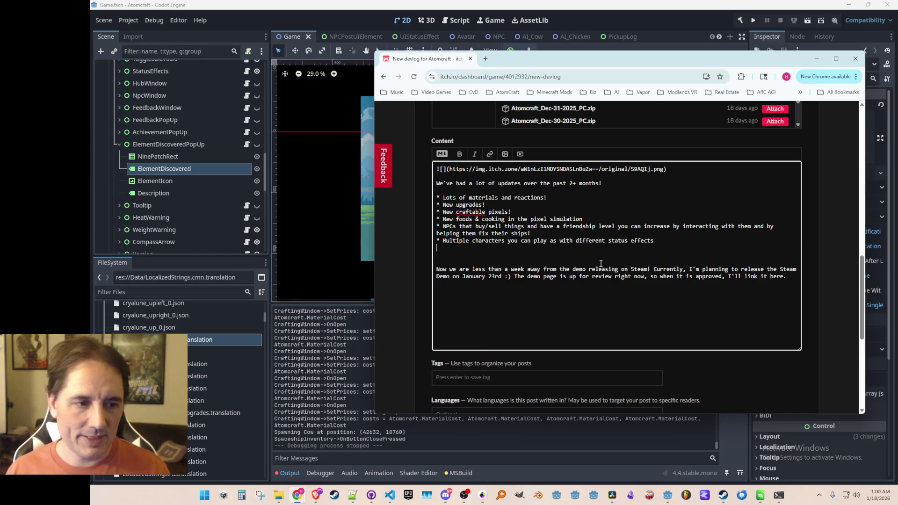
text(!)
key(Down)
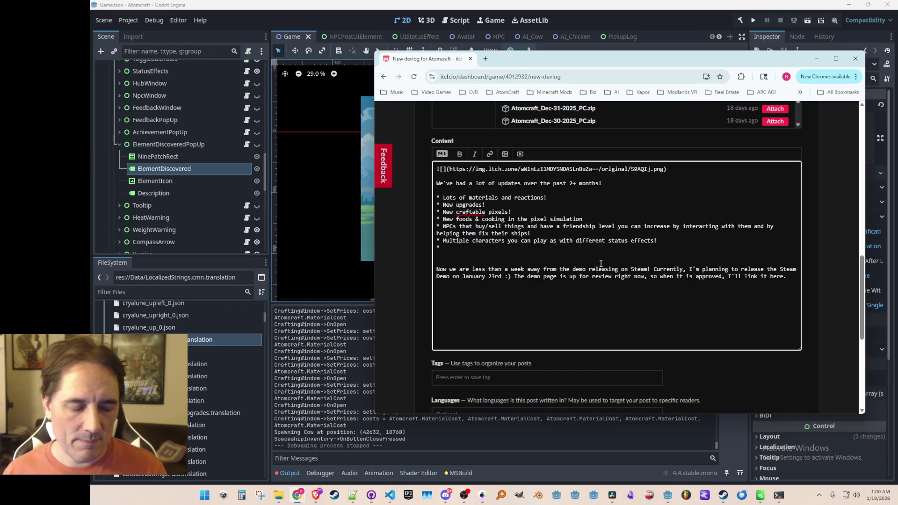
text(Status effects system with )
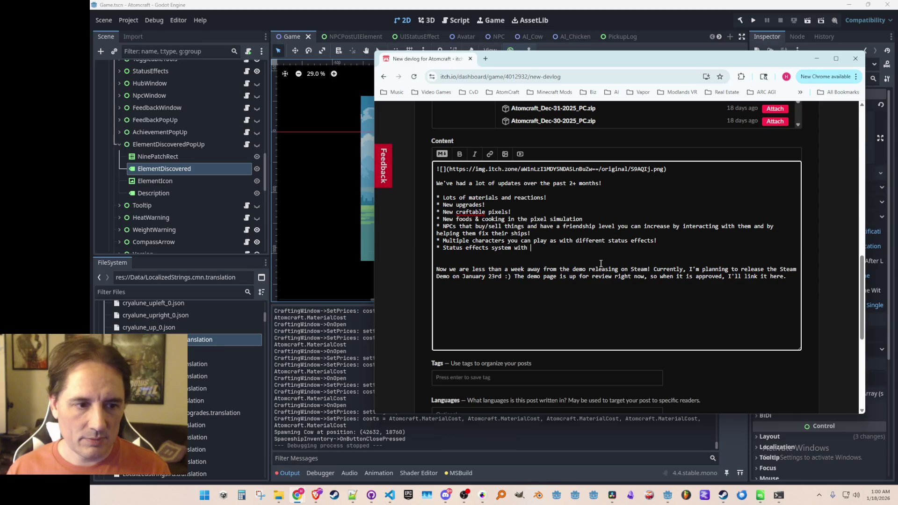
text(effects )
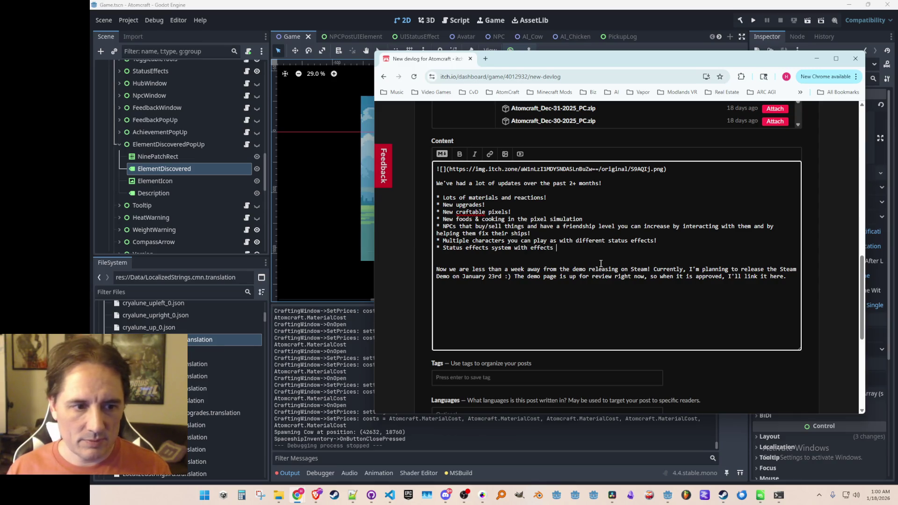
text(that can be ti)
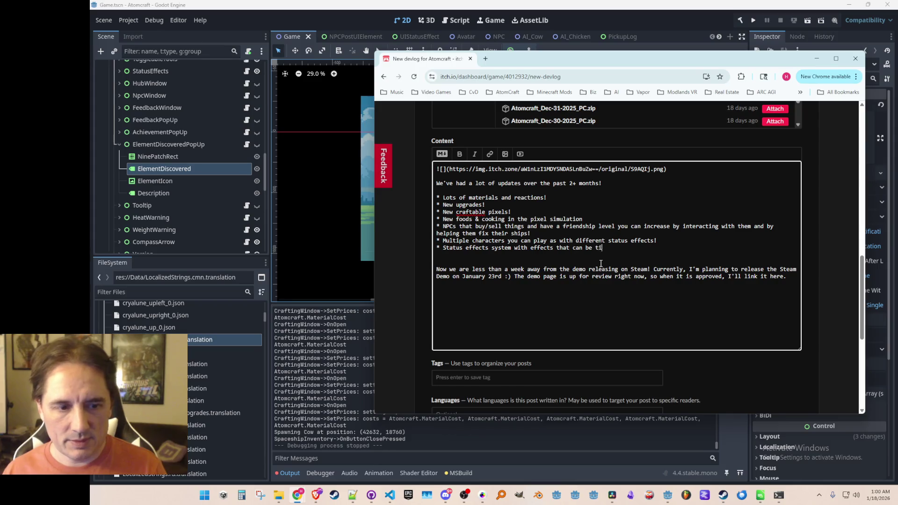
text(ed to gear!)
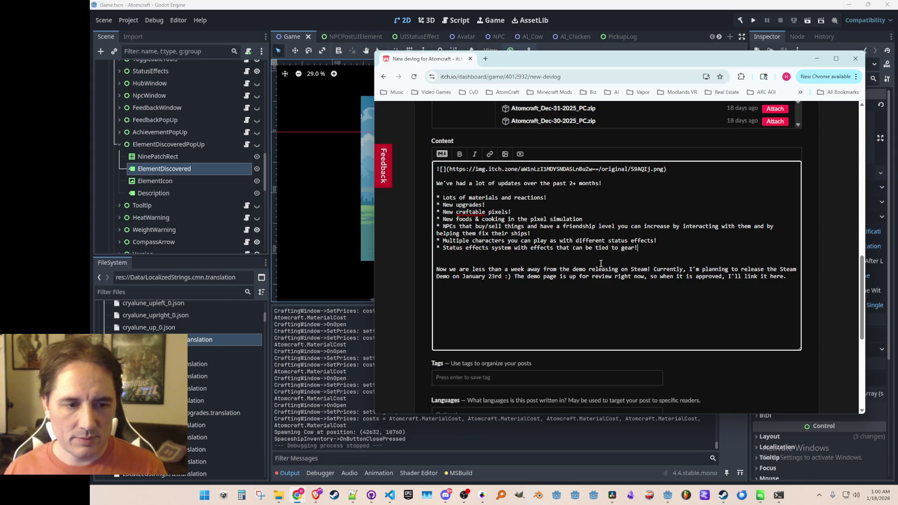
key(Return)
text(* New pieces of equippable )
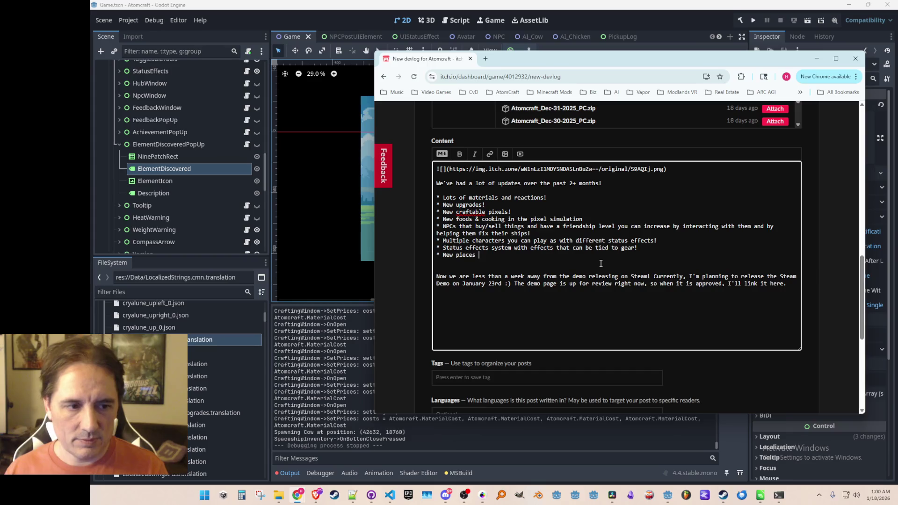
text(gear!)
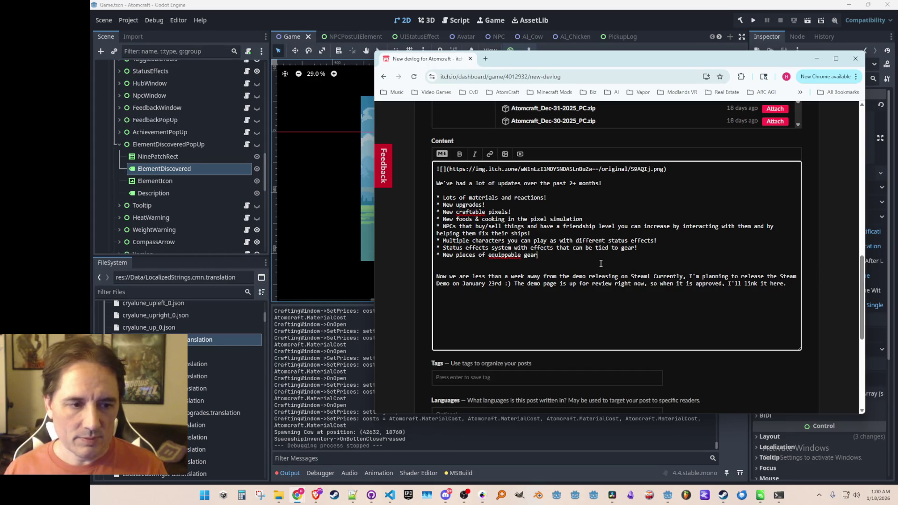
Add an Animals bullet about picking up and placing cows and chickens and using their food products
key(Return)
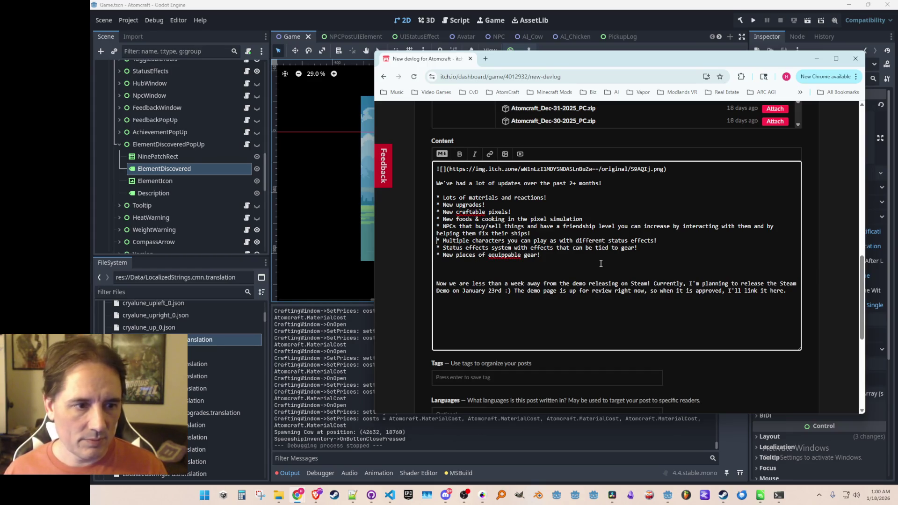
key(End)
key(Return)
text(* Abilty)
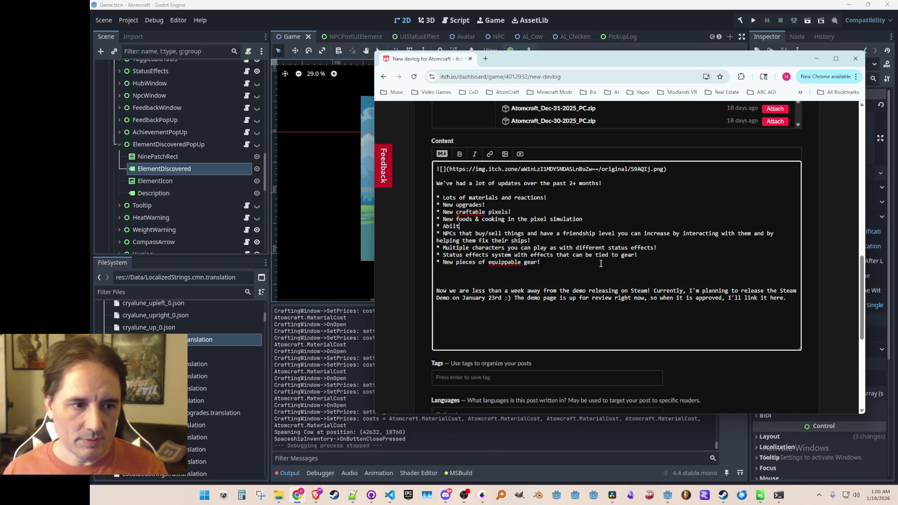
key(BackSpace)
key(BackSpace)
text(ity to pick up and place cows a)
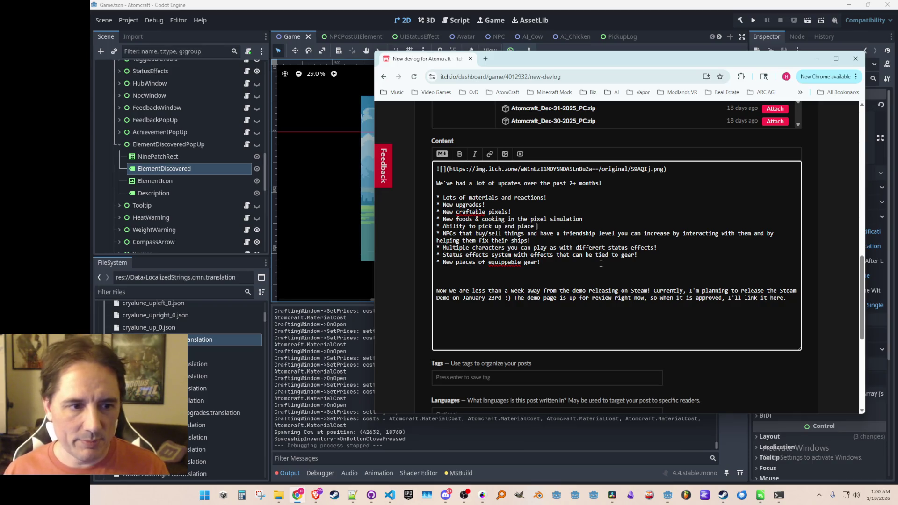
text(nd chickens)
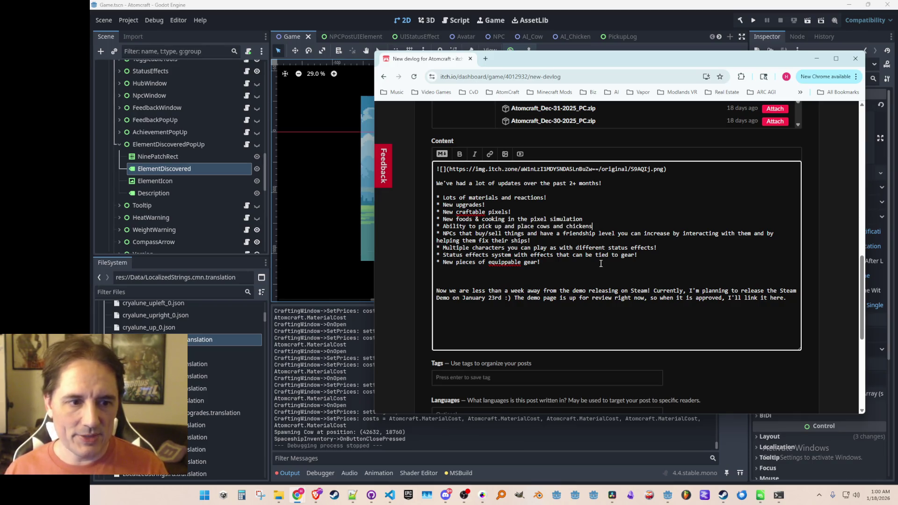
key(Return)
text(Animals)
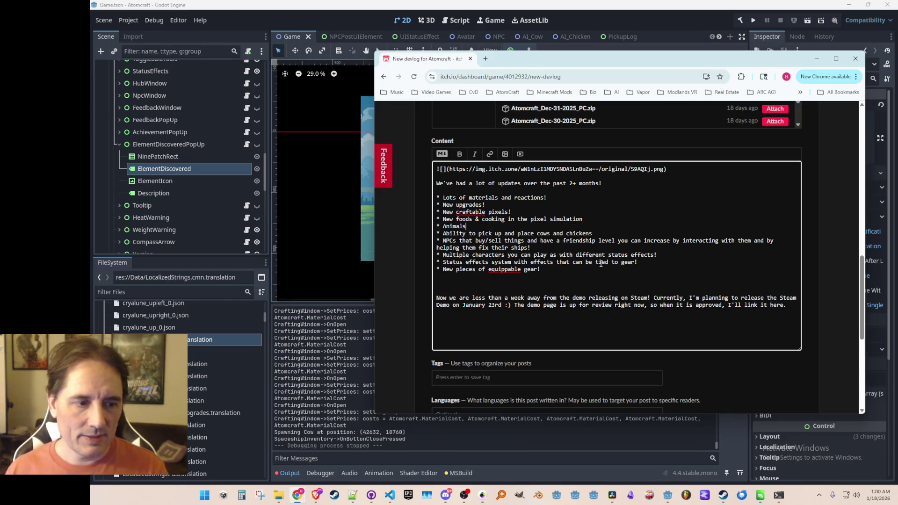
key(Right)
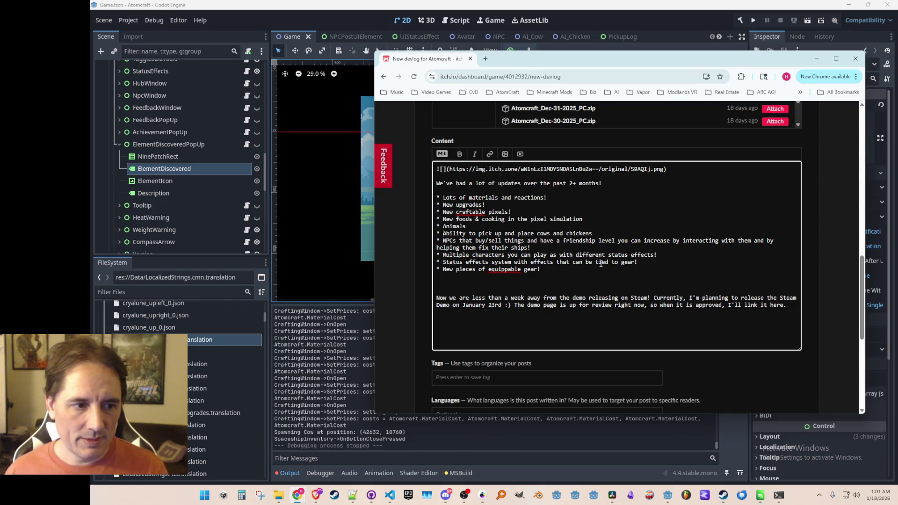
text(, and )
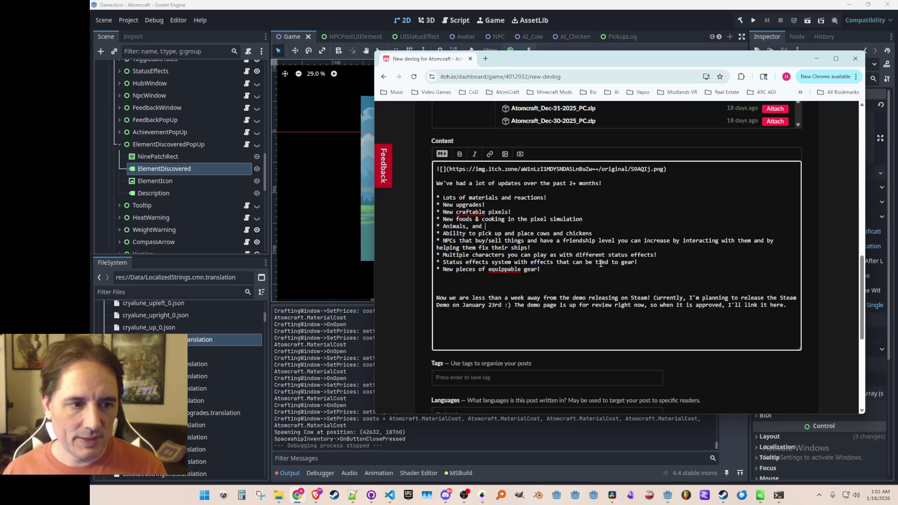
text(the)
key(Right)
key(shift+Left)
key(shift+Left)
key(shift+Left)
text(and chickens )
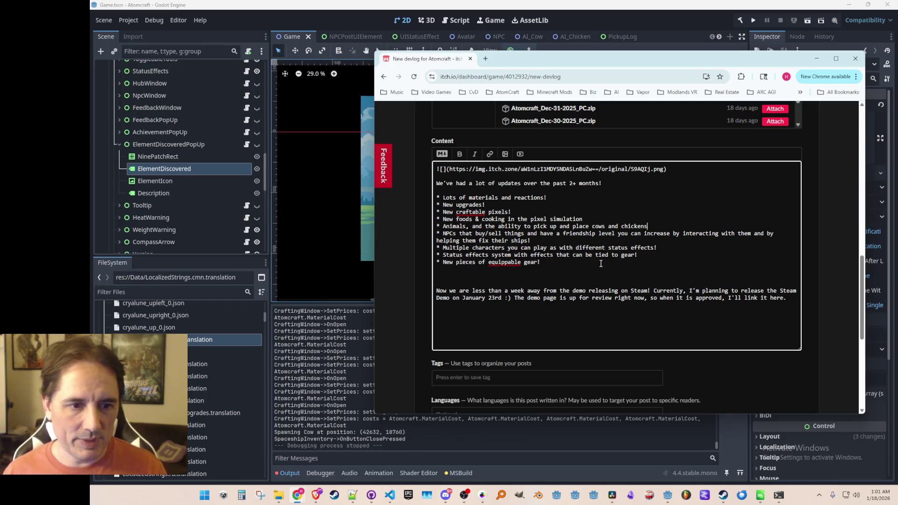
text(and use them )
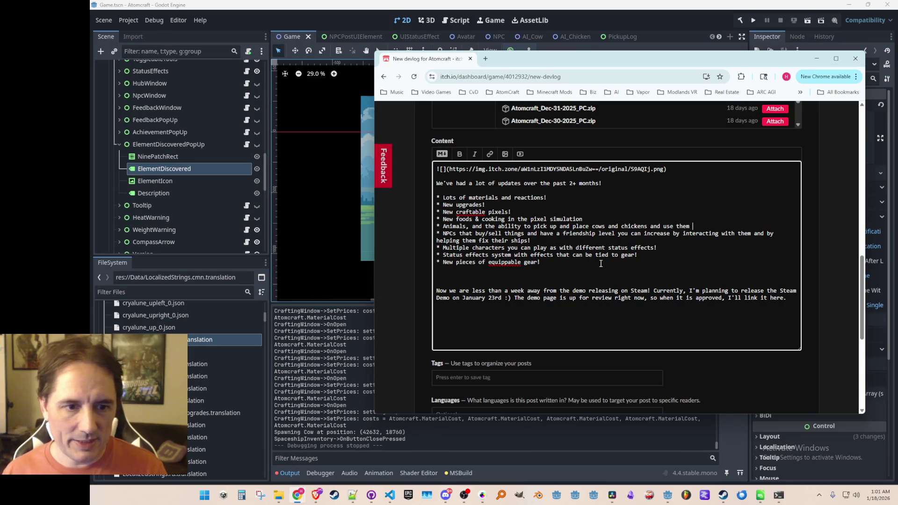
text(and their food products)
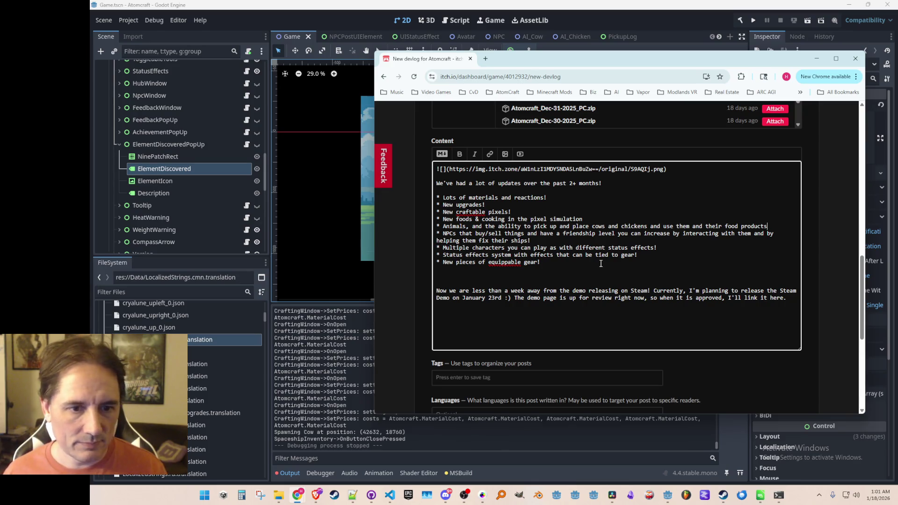
Add a 'Basic crops (sugarcane, wheat, plantable trees, and flowers)' bullet
key(Return)
text(Crops)
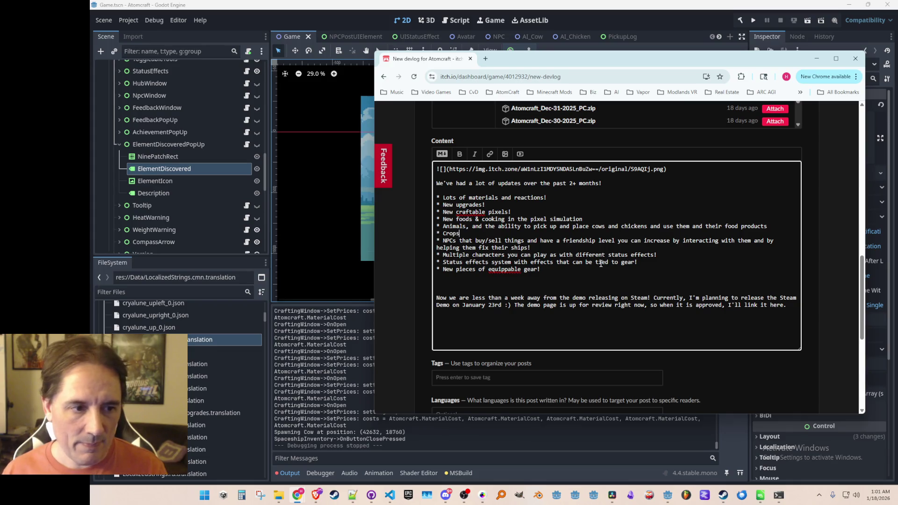
key(BackSpace)
key(BackSpace)
key(BackSpace)
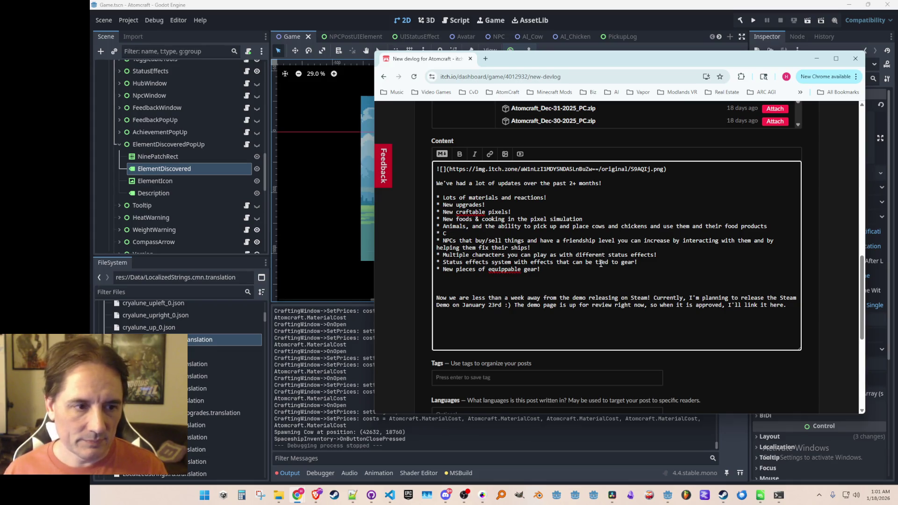
text(CBasic craft)
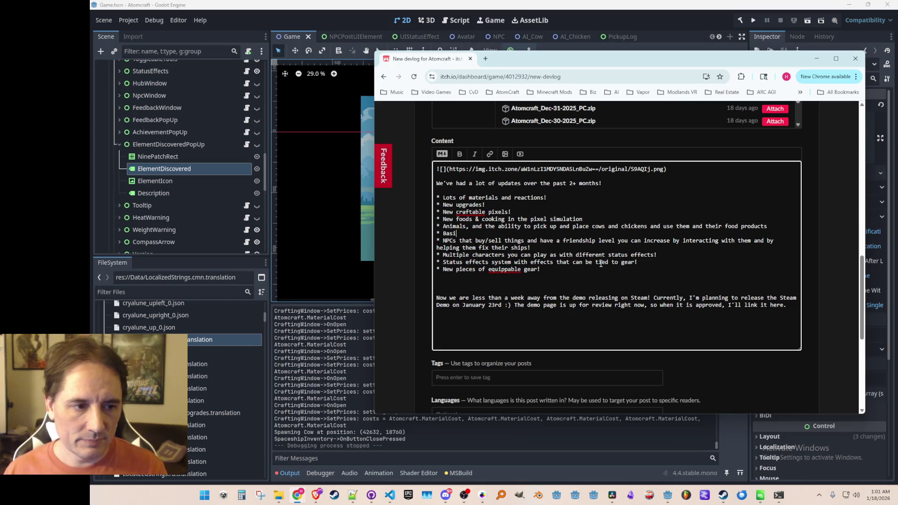
key(BackSpace)
key(BackSpace)
key(BackSpace)
text(ops (sugarcae)
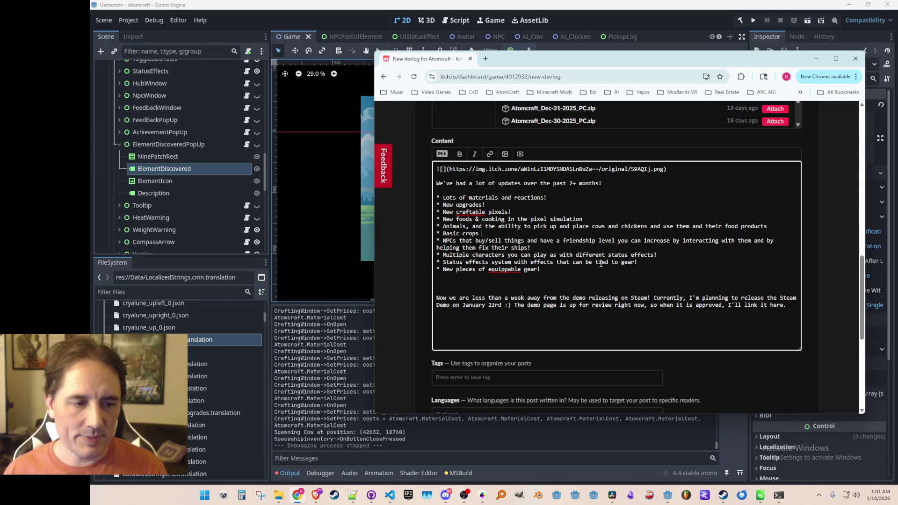
key(BackSpace)
text(ne, )
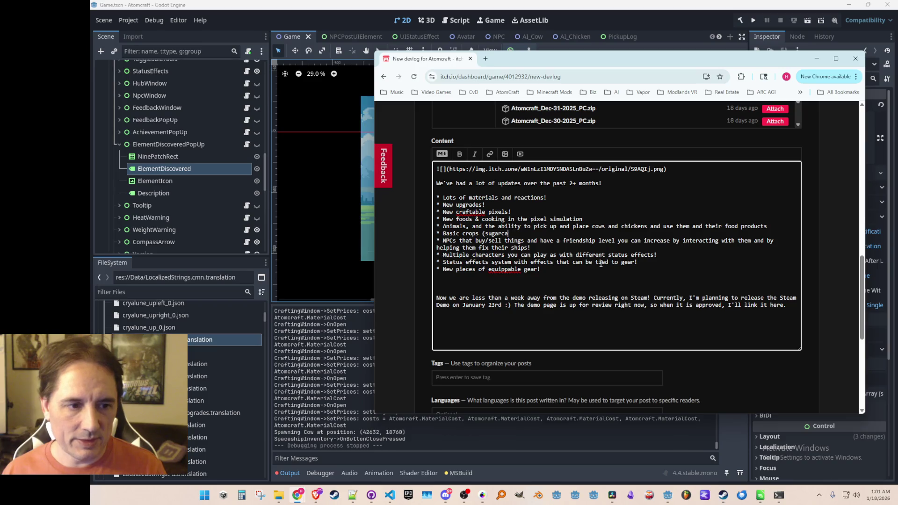
text(wheat))
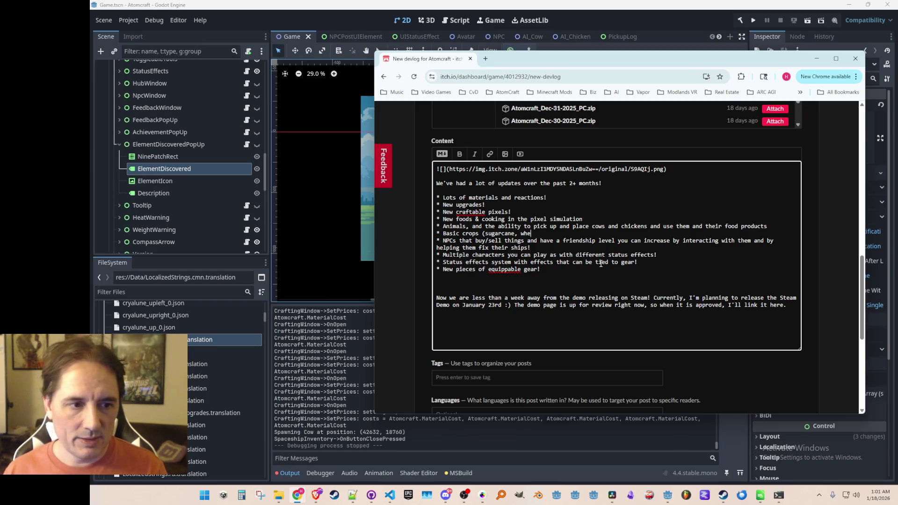
key(BackSpace)
text(, and flo)
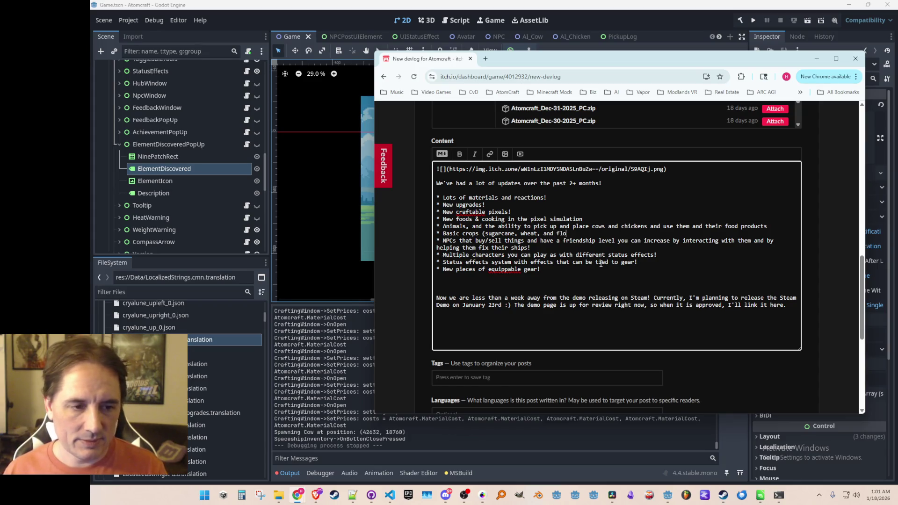
key(BackSpace)
key(BackSpace)
key(BackSpace)
key(BackSpace)
key(BackSpace)
key(BackSpace)
key(BackSpace)
text(pla)
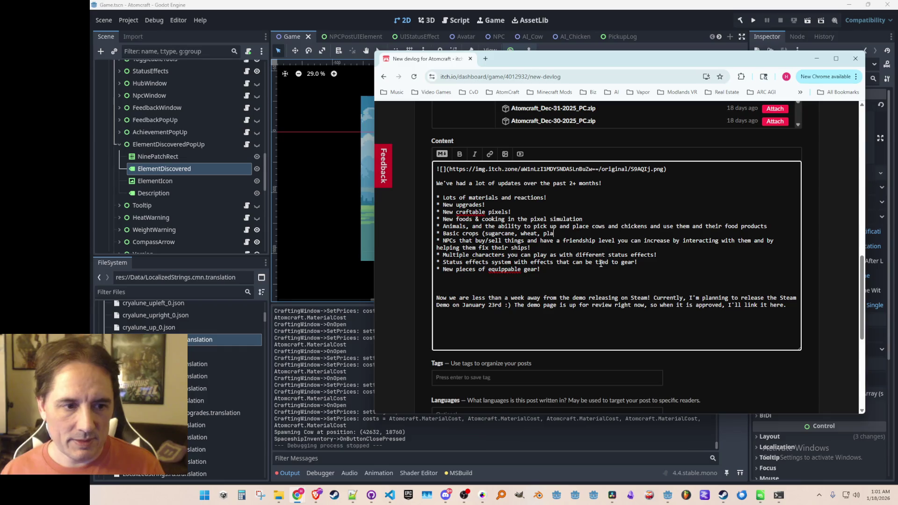
text(ntable tree)
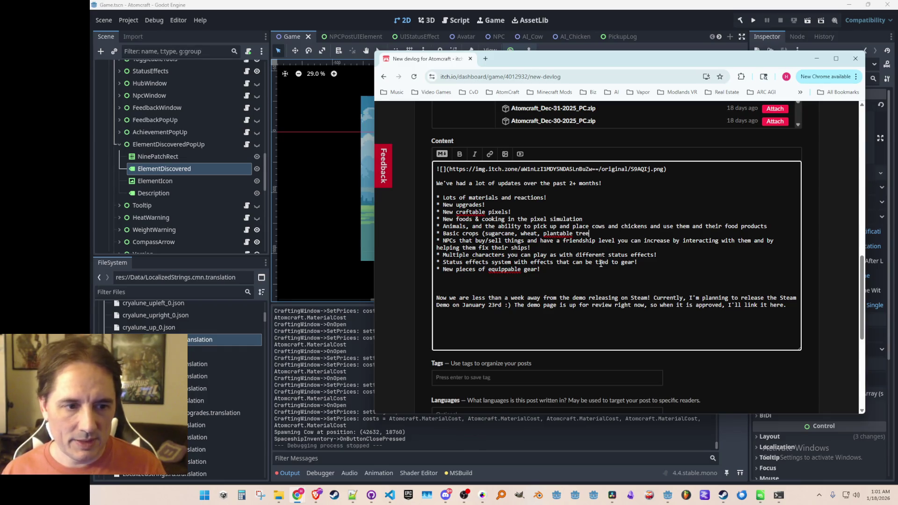
text(s, and flowers))
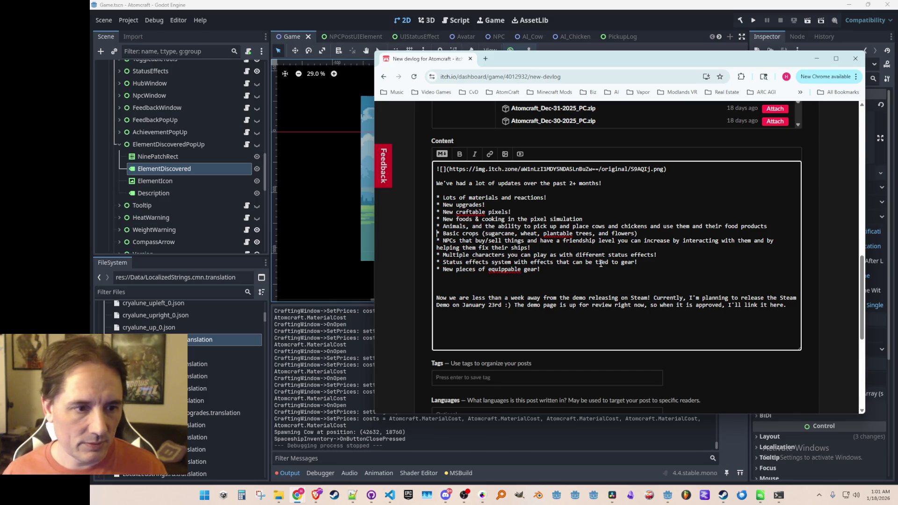
Move the foods & cooking bullet below the Basic crops bullet
key(shift+Down)
key(Delete)
key(ctrl+z)
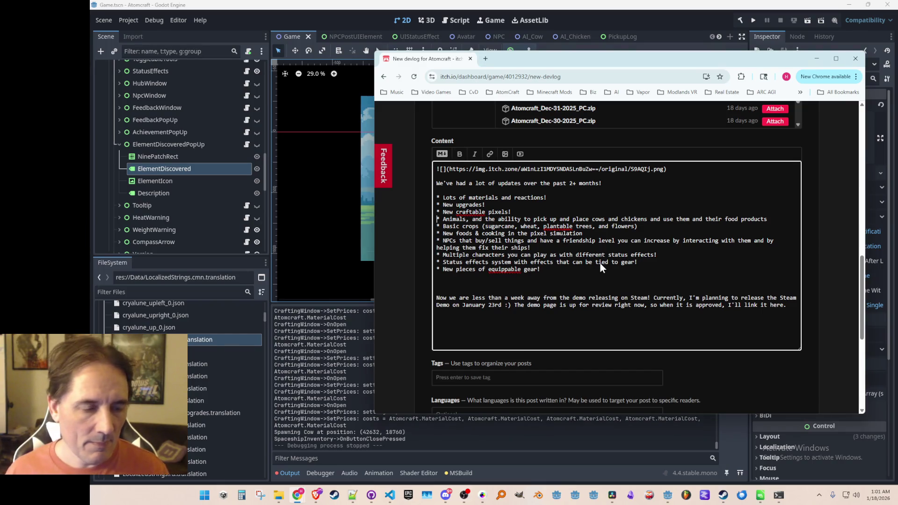
Change 'New craftable pixels' to 'New mechanical pixels'
key(Down)
key(End)
key(ctrl+Left)
key(ctrl+shift+Left)
text(mne)
key(BackSpace)
key(BackSpace)
text(echanical)
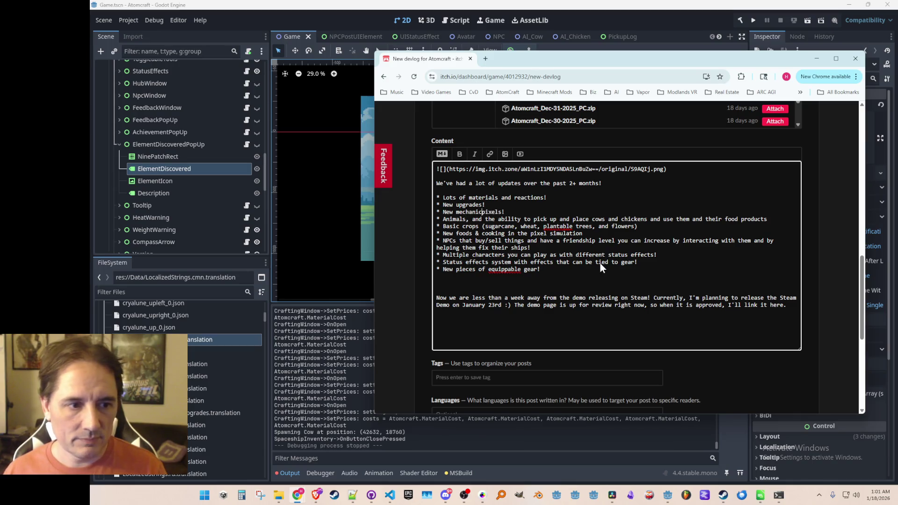
key(Down)
key(Down)
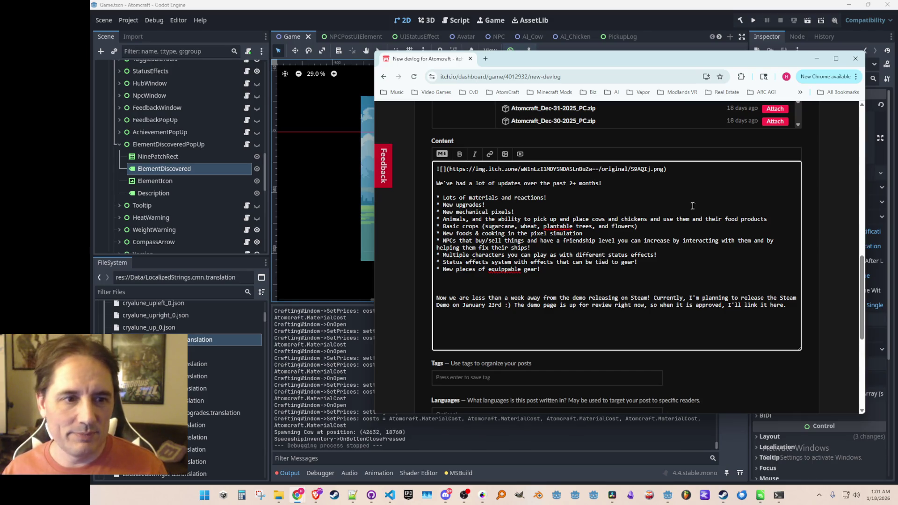
Delete the two extra blank lines between the ten-bullet list and the Steam demo paragraph
scroll(806, 259, up, 15)
scroll(655, 322, down, 12)
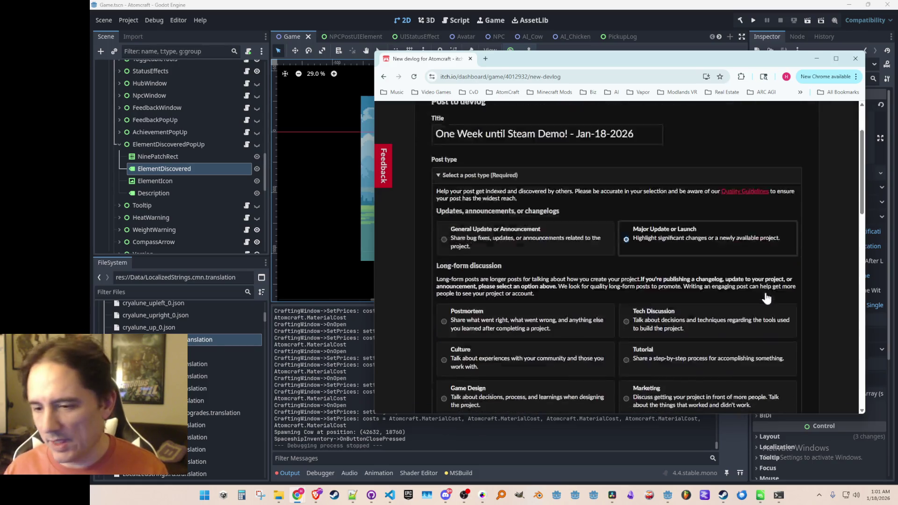
scroll(772, 323, up, 15)
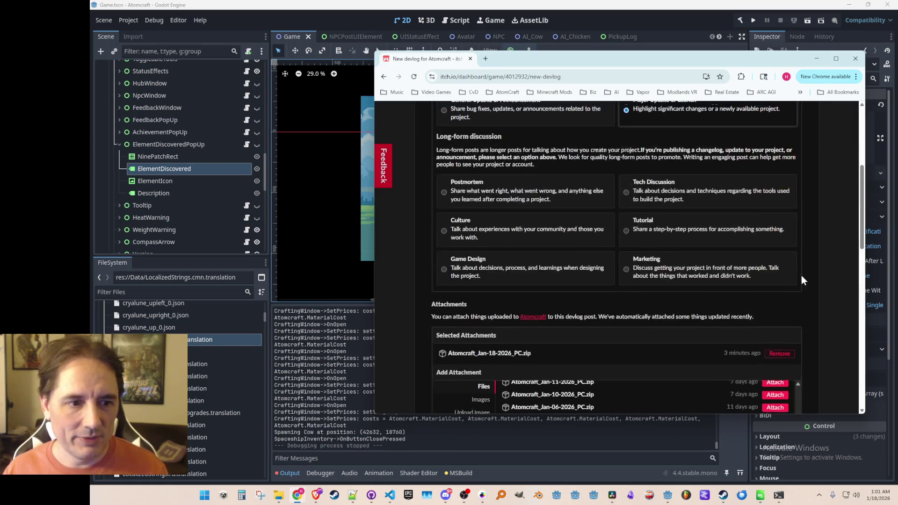
scroll(638, 242, down, 20)
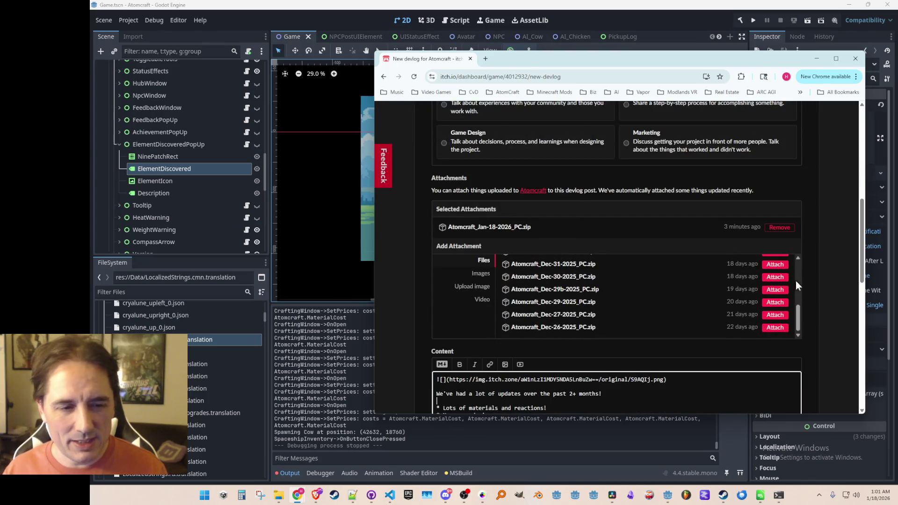
scroll(822, 285, up, 2)
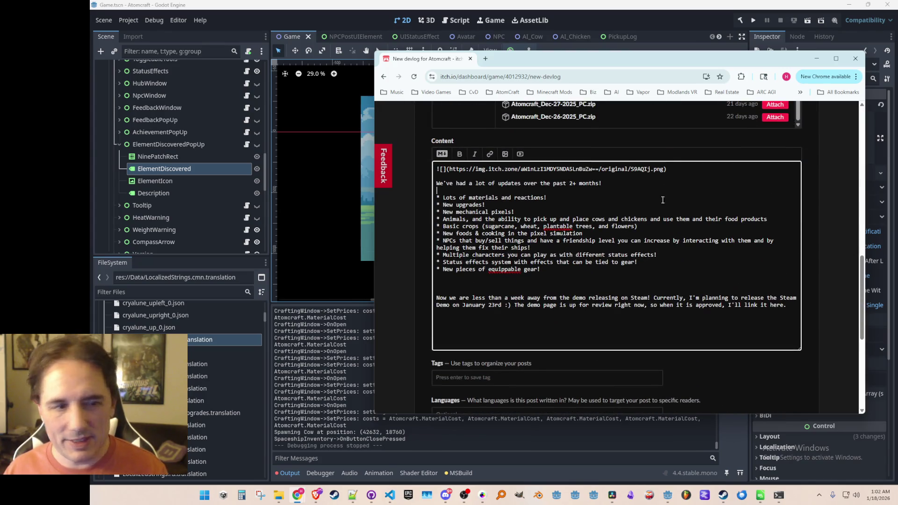
scroll(828, 299, down, 2)
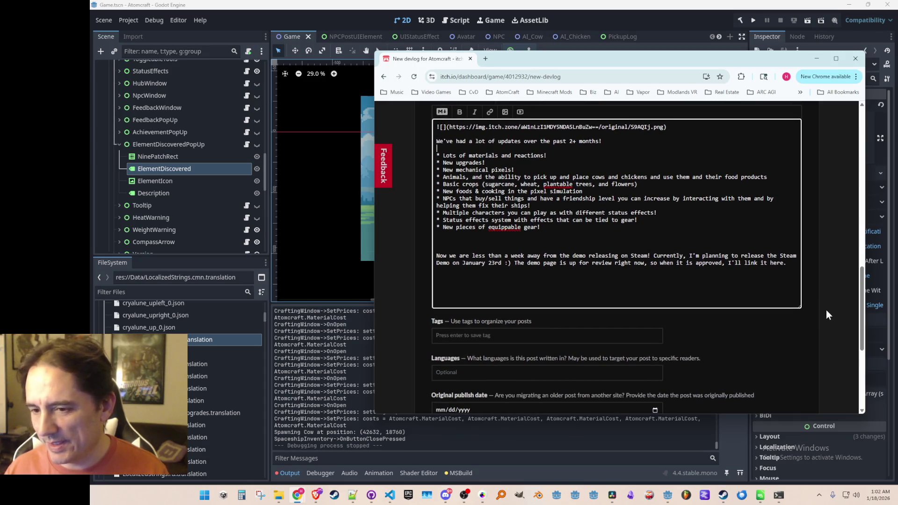
scroll(826, 309, up, 2)
scroll(831, 307, down, 1)
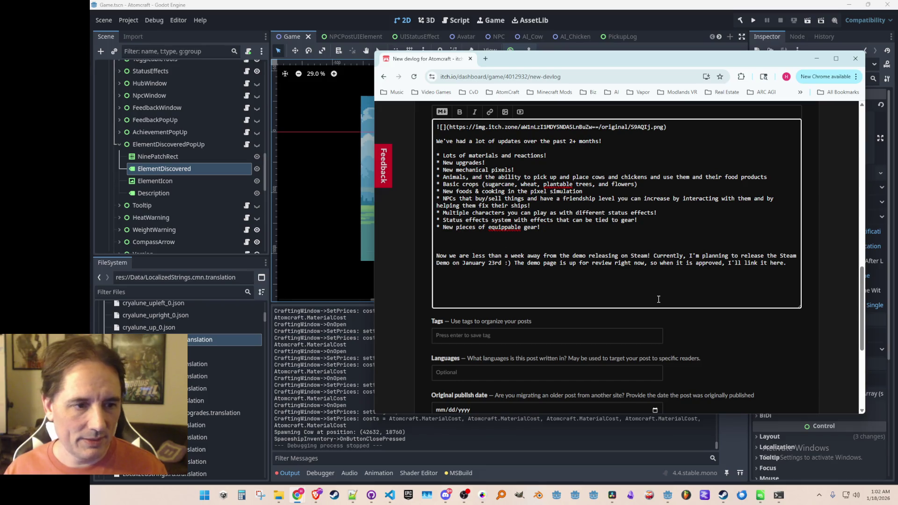
key(Delete)
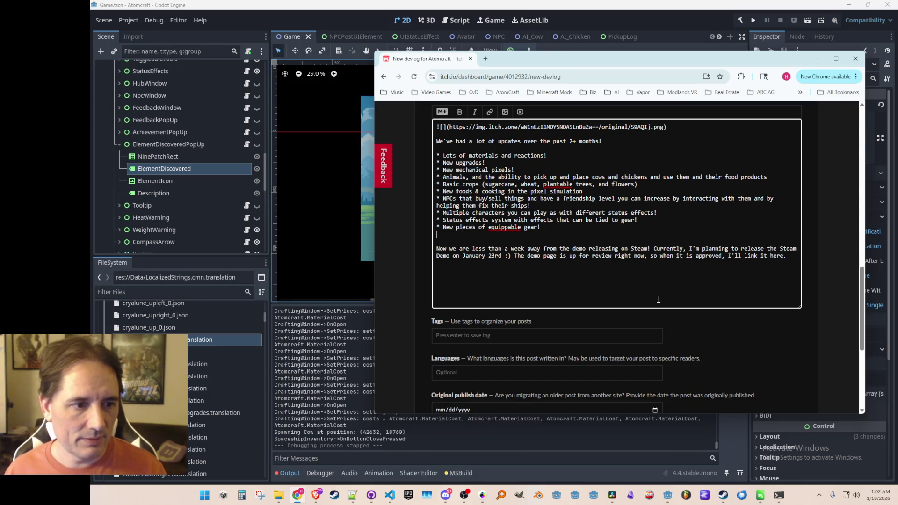
key(Delete)
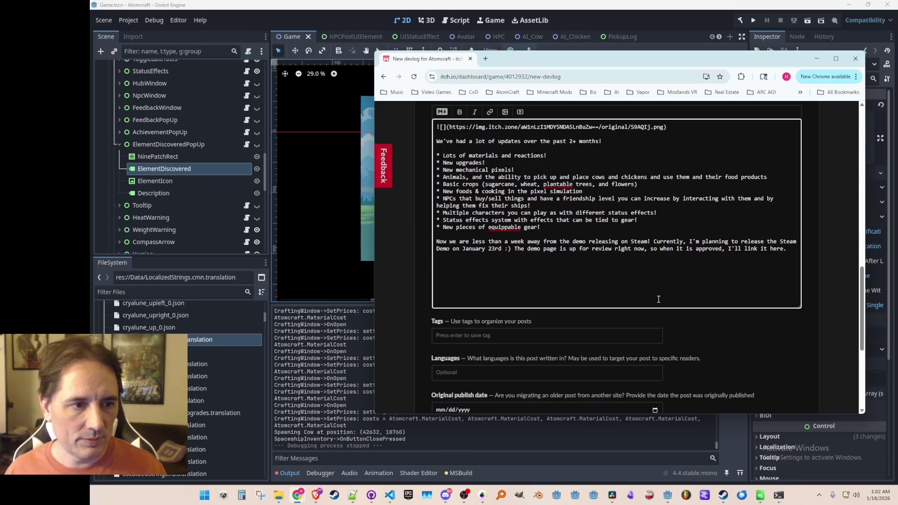
Add 'Tonight's specific patch notes:' with a crafting-button feedback QoL bullet and a new-element pop-up bullet
text(T)
text(onight)
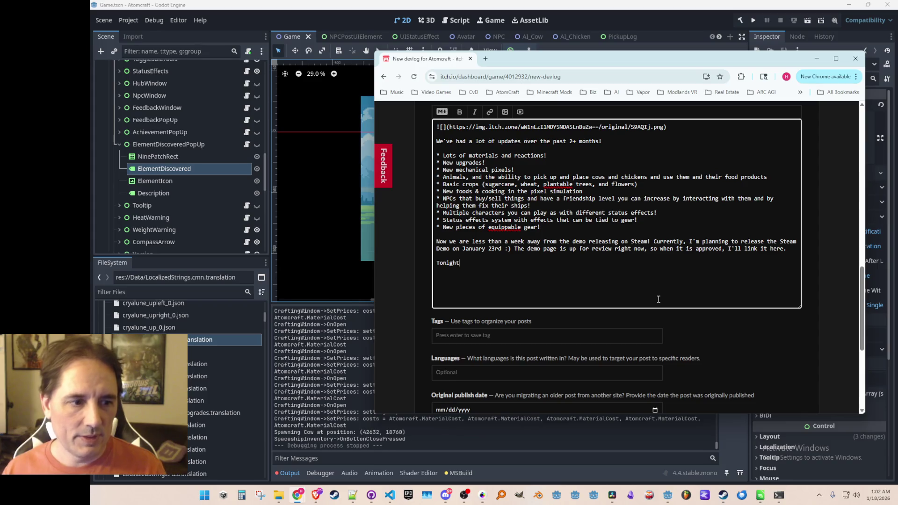
text('s specific patch notes:)
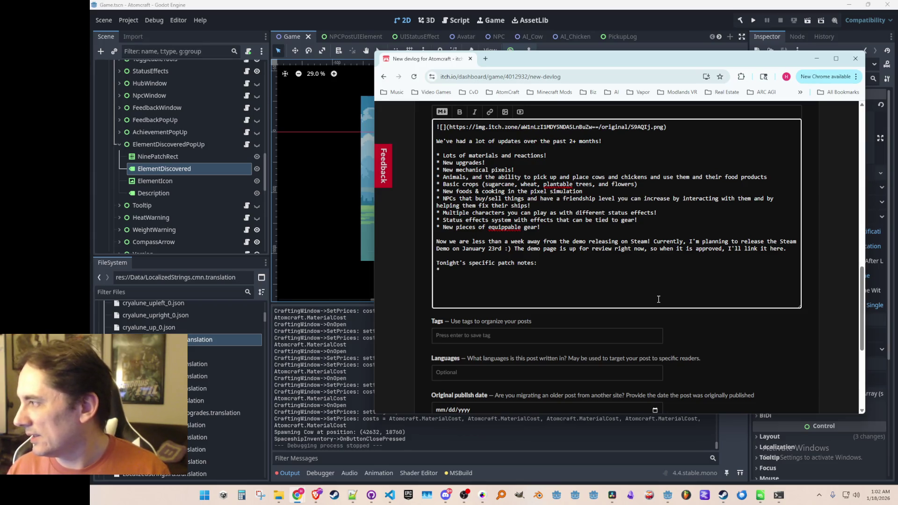
text(improved feedback)
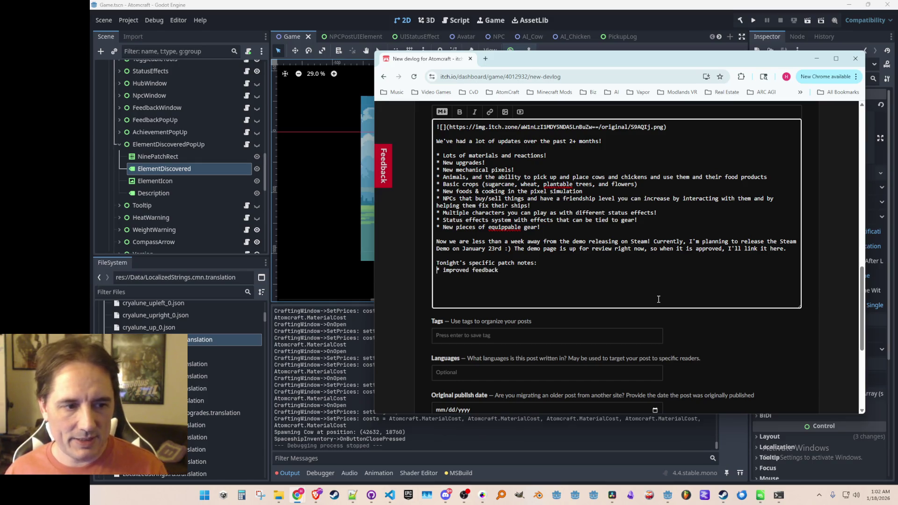
text(QoL - )
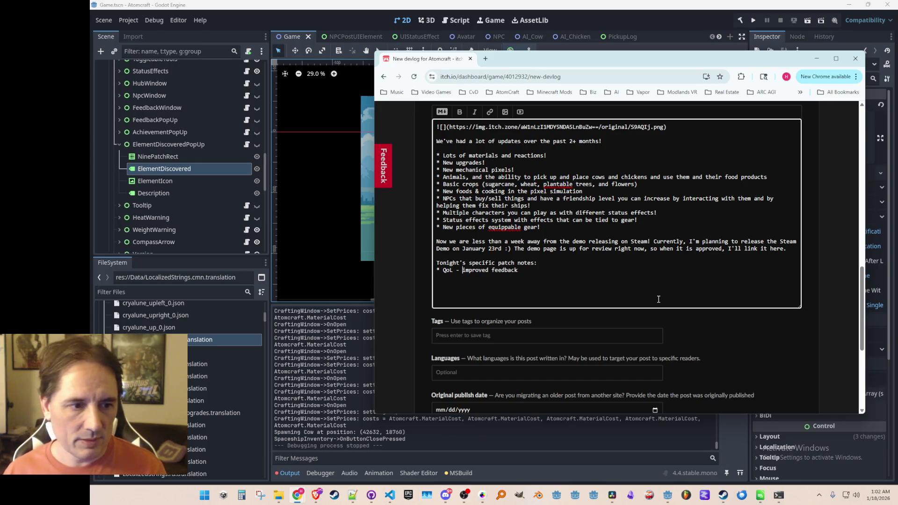
text( on the crafting bu)
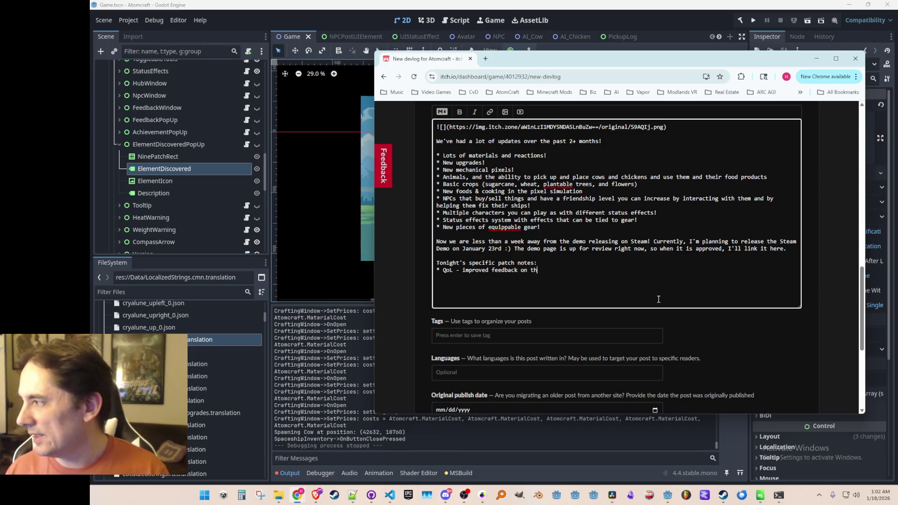
text(ttons)
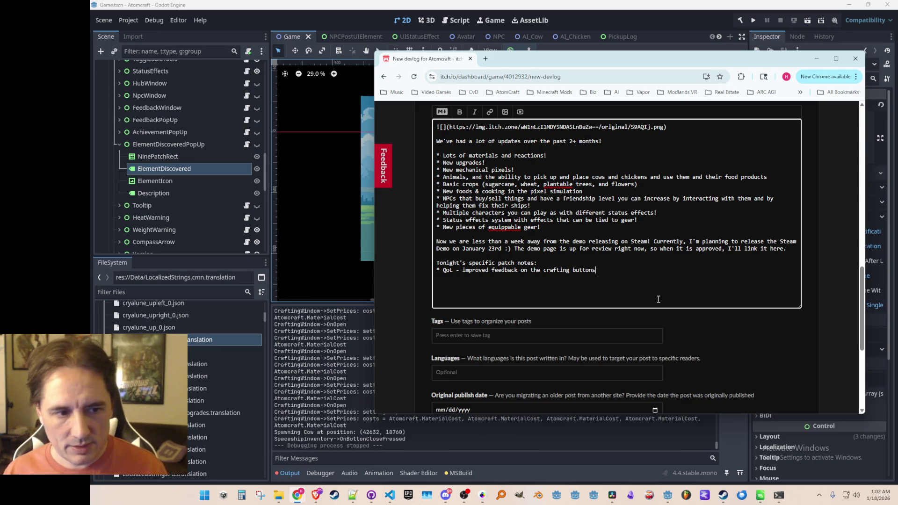
text(for mech)
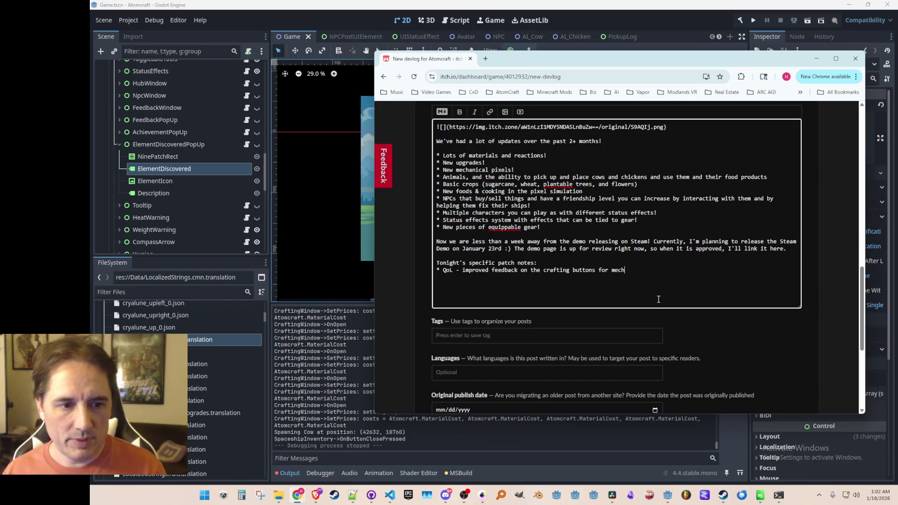
text(anical pixels and )
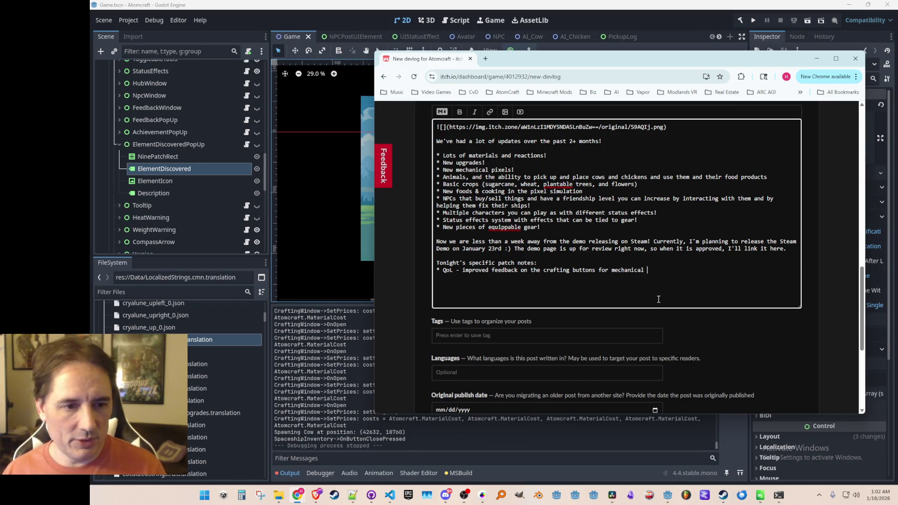
text(for recipes/items)
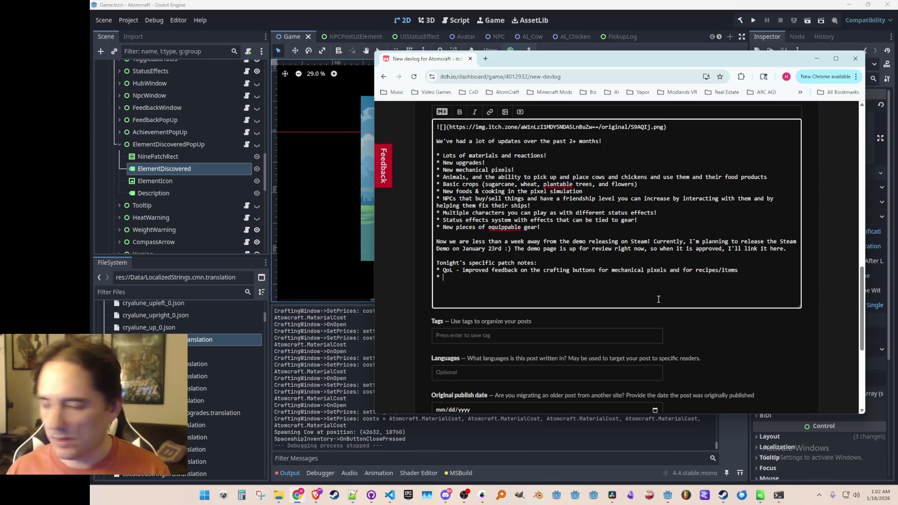
text(QoL -)
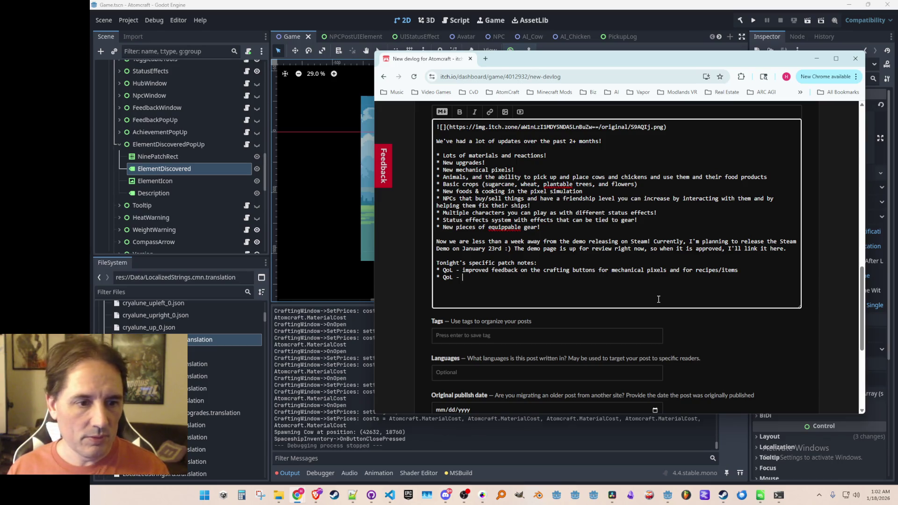
key(BackSpace)
key(BackSpace)
key(BackSpace)
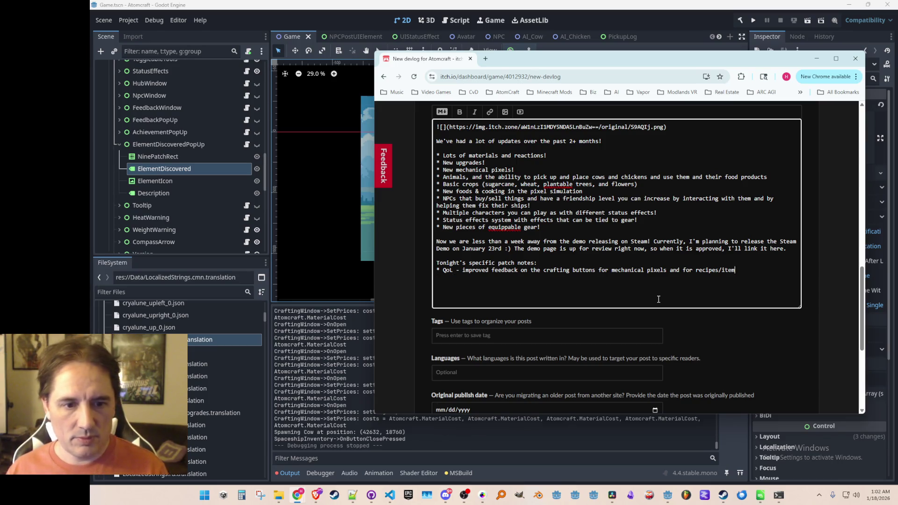
text(s (tells you )
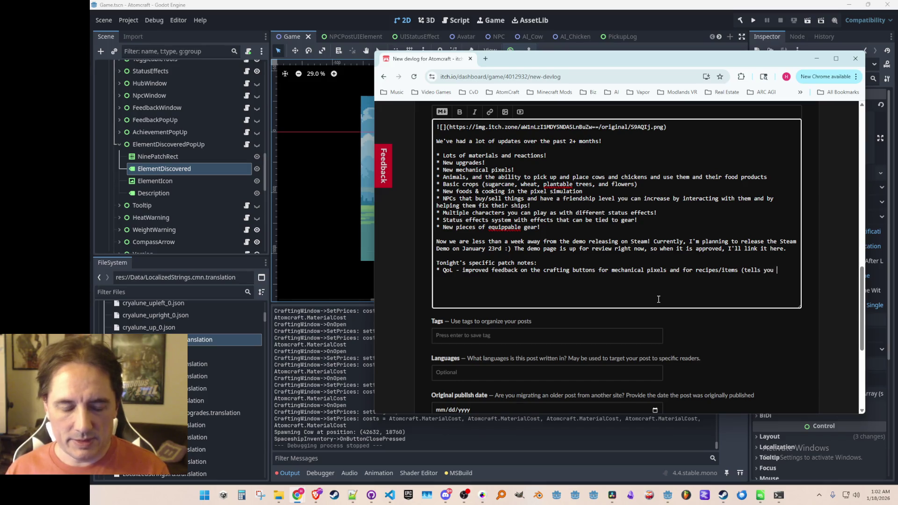
text(how many )
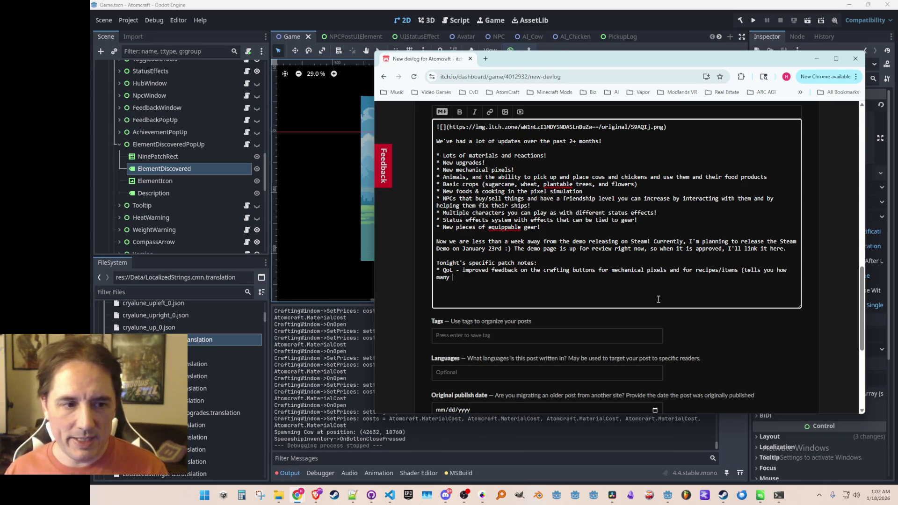
text(you can mak)
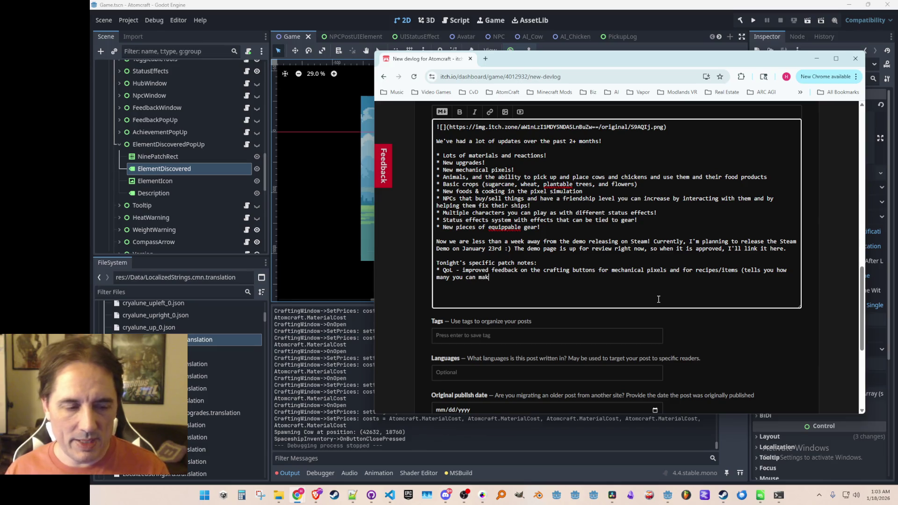
text(e, and what )
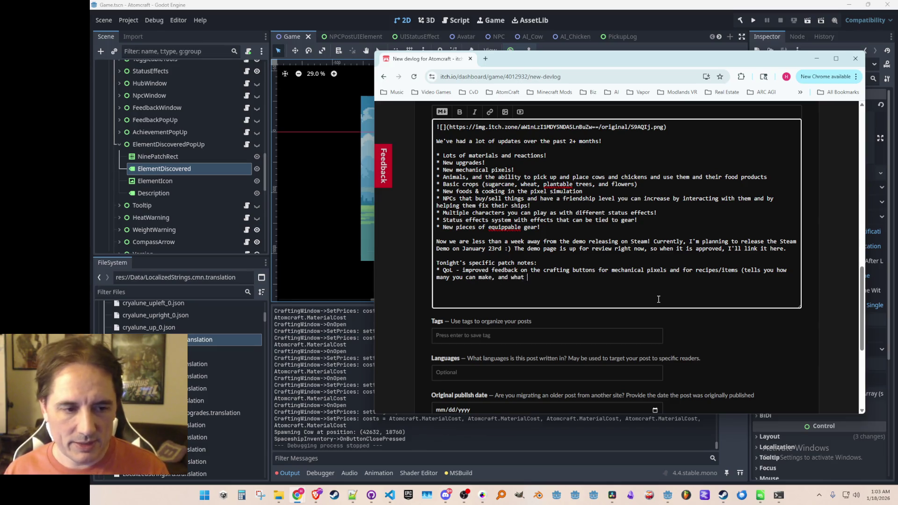
key(BackSpace)
key(BackSpace)
key(BackSpace)
key(BackSpace)
key(BackSpace)
key(BackSpace)
key(BackSpace)
key(BackSpace)
key(BackSpace)
text(what the li)
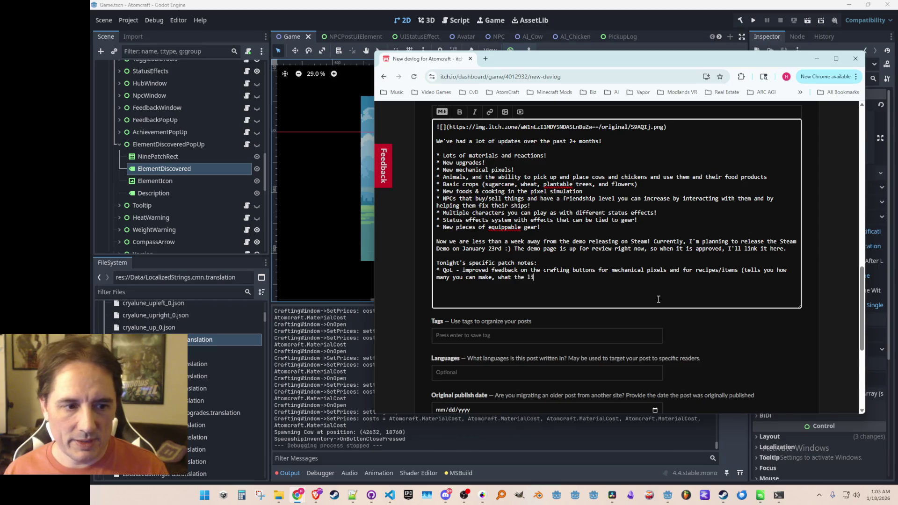
text(miting fa)
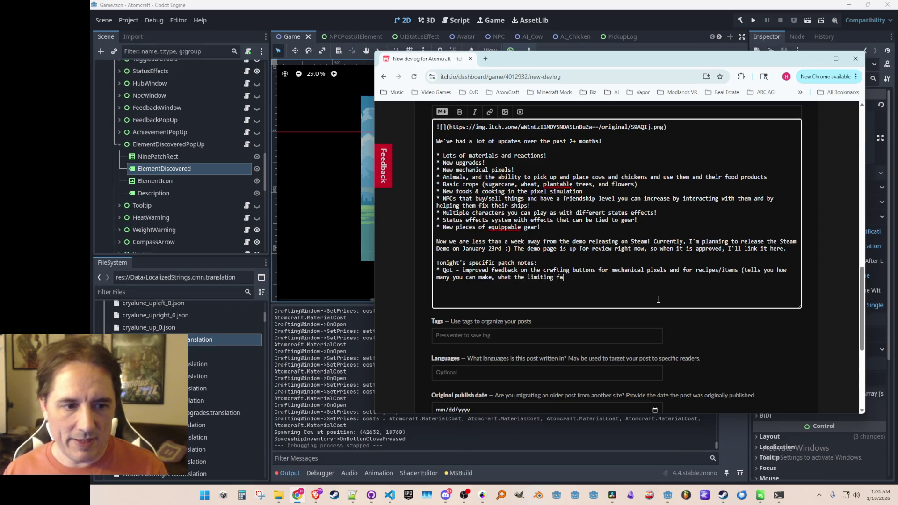
key(BackSpace)
key(BackSpace)
text(material is, and )
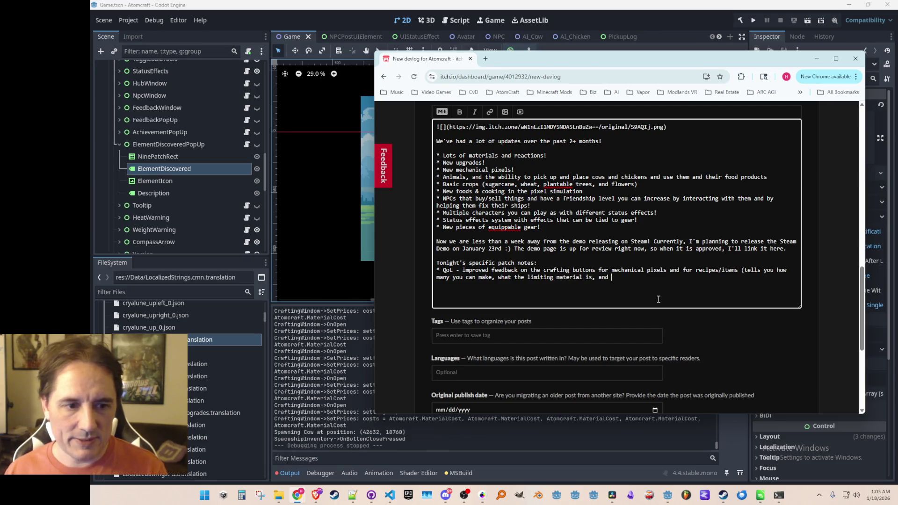
text(- if you )
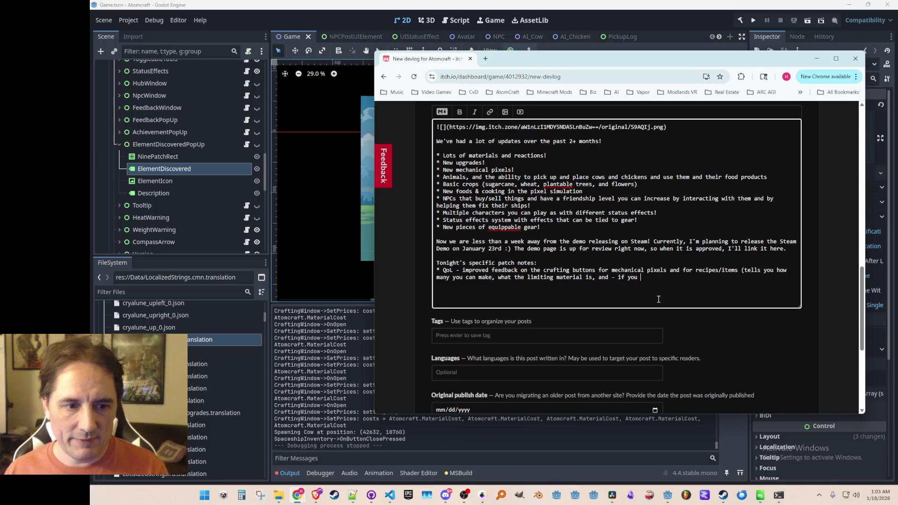
text(can't craft something, what)
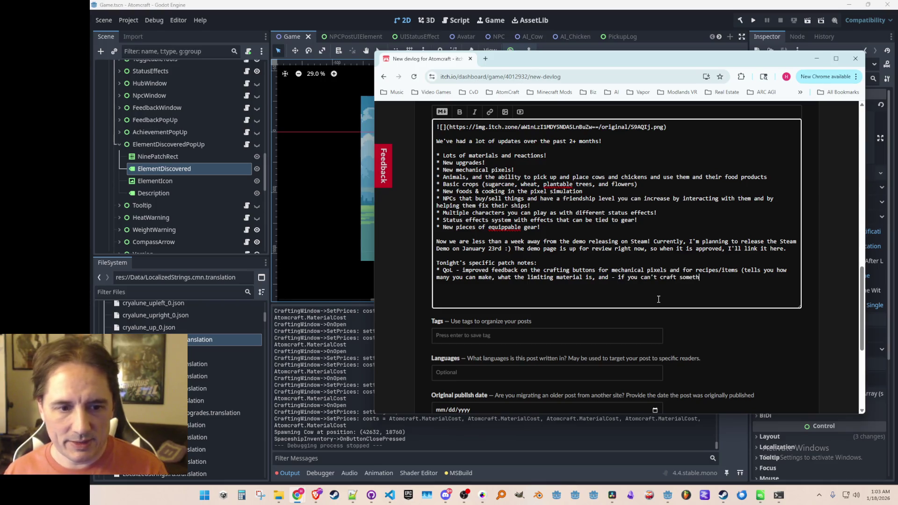
key(BackSpace)
key(BackSpace)
key(BackSpace)
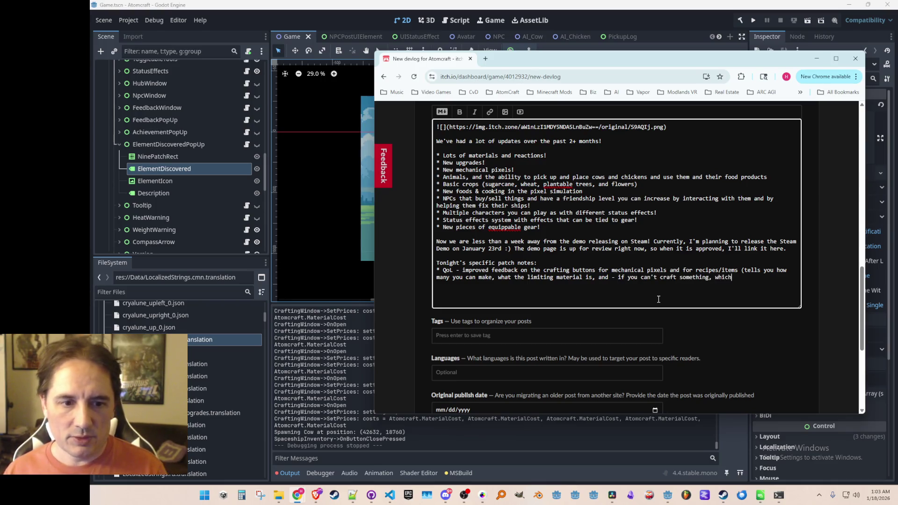
text(which material is lacking) )
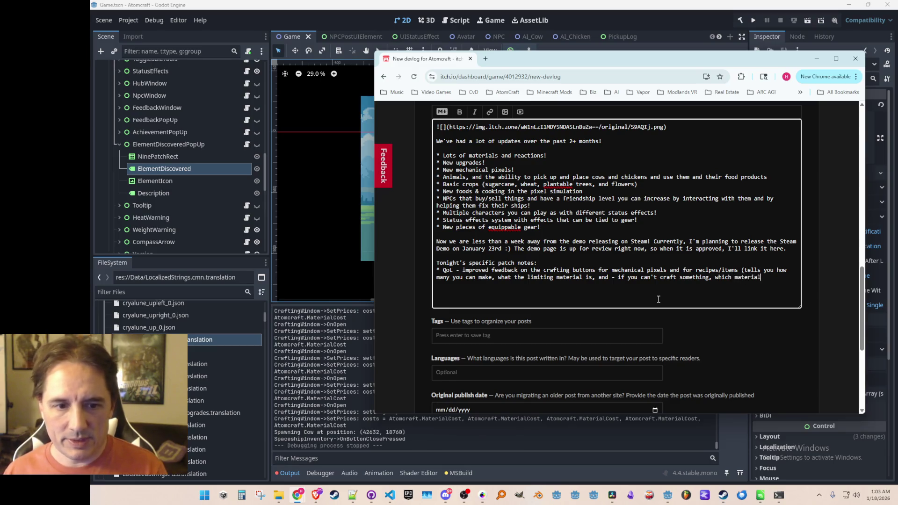
text(* )
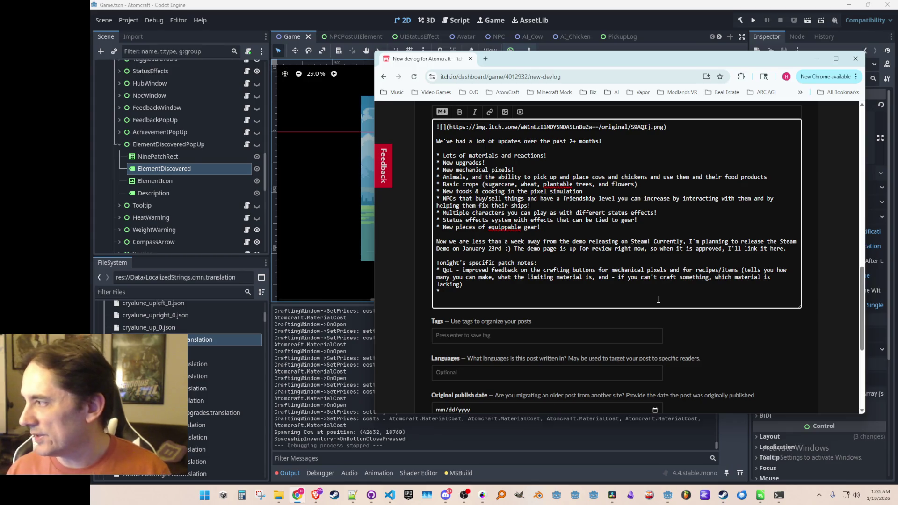
text(added a )
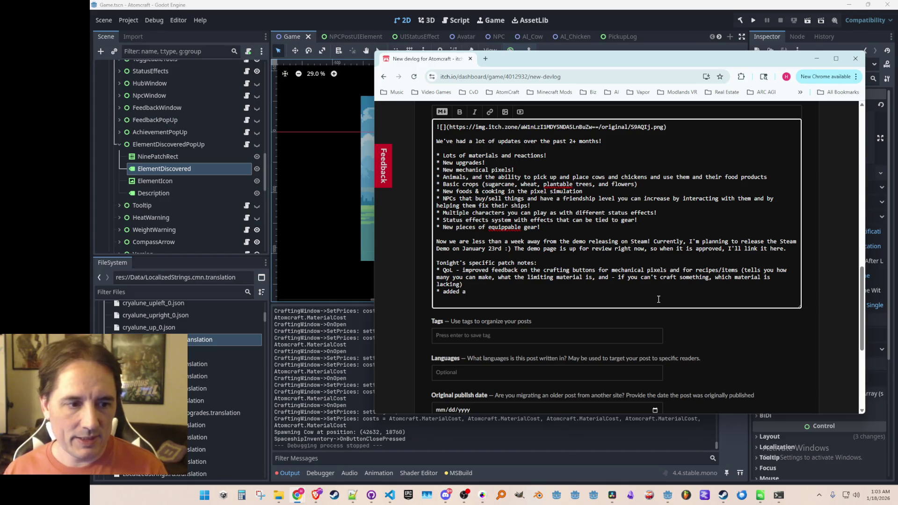
text(pop-up when you )
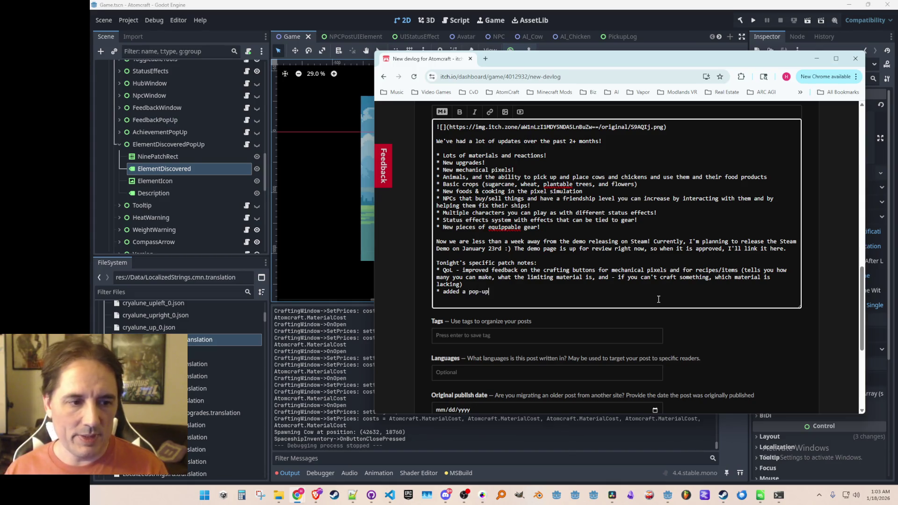
text(discover a new element :))
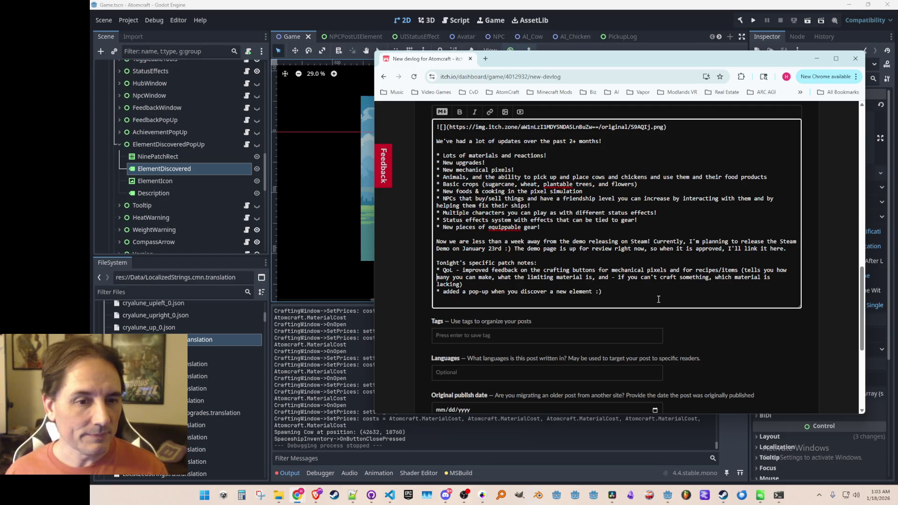
Move the 'Now we are less than a week away' paragraph below the patch notes, followed by an empty line
key(shift+Up)
key(shift+Up)
key(ctrl+c)
key(BackSpace)
key(BackSpace)
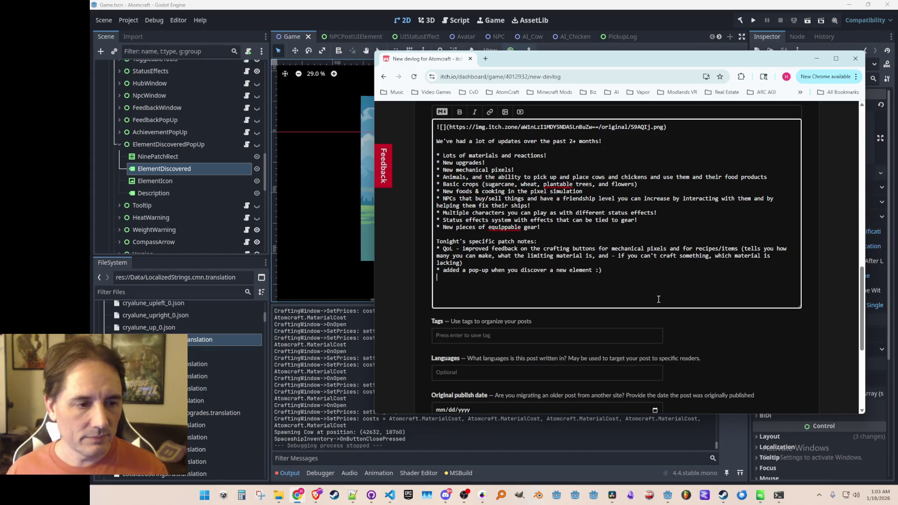
key(ctrl+v)
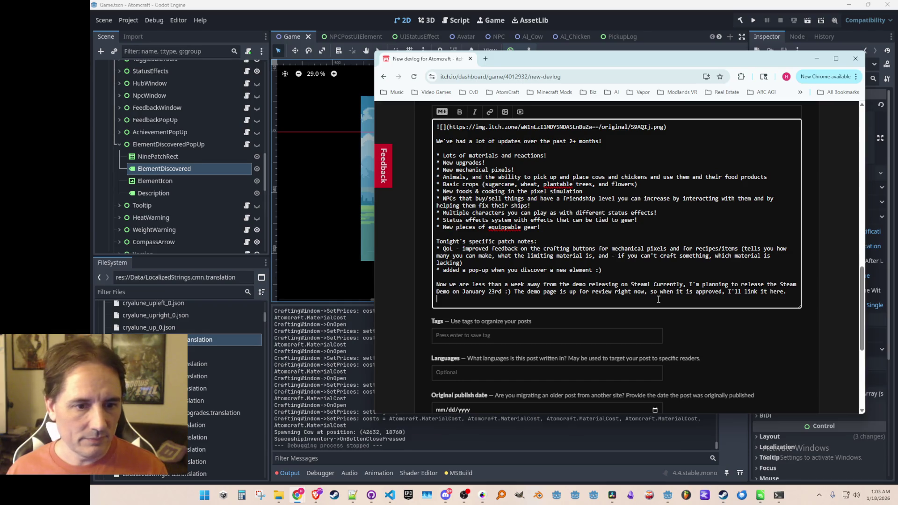
key(Return)
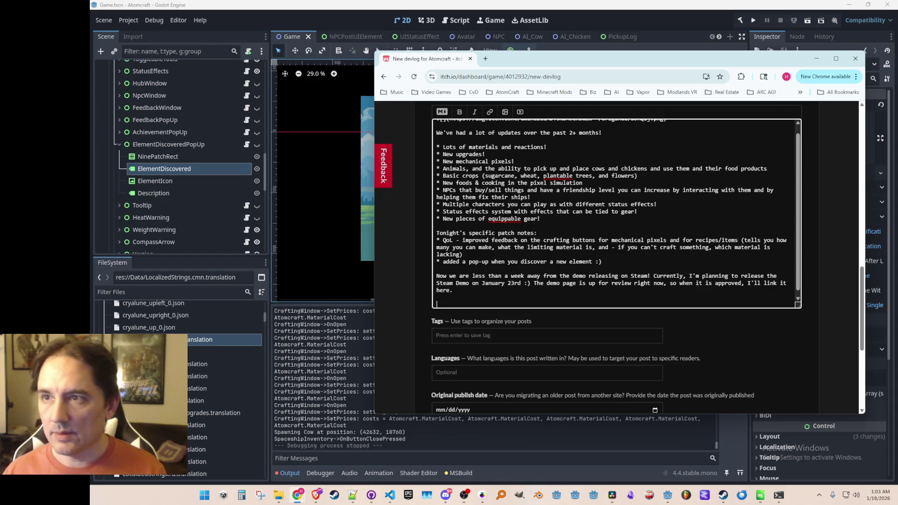
key(alt+Tab)
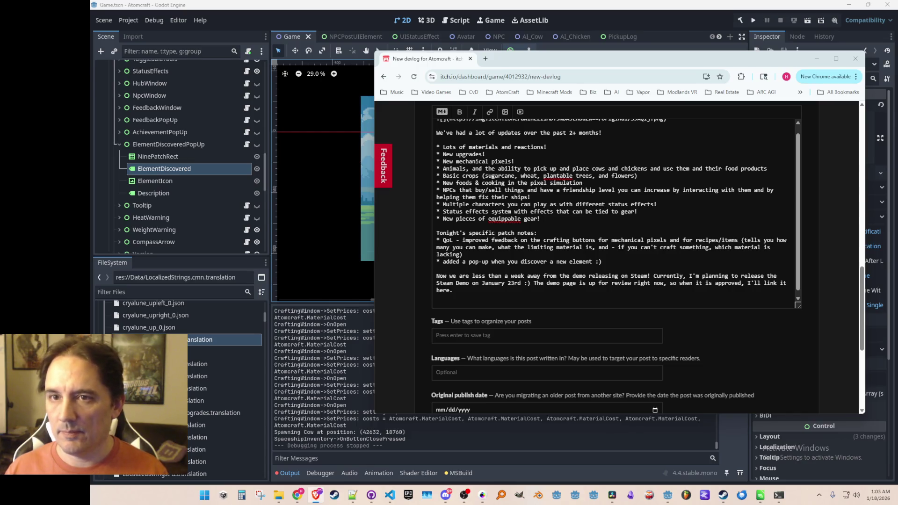
click(577, 300)
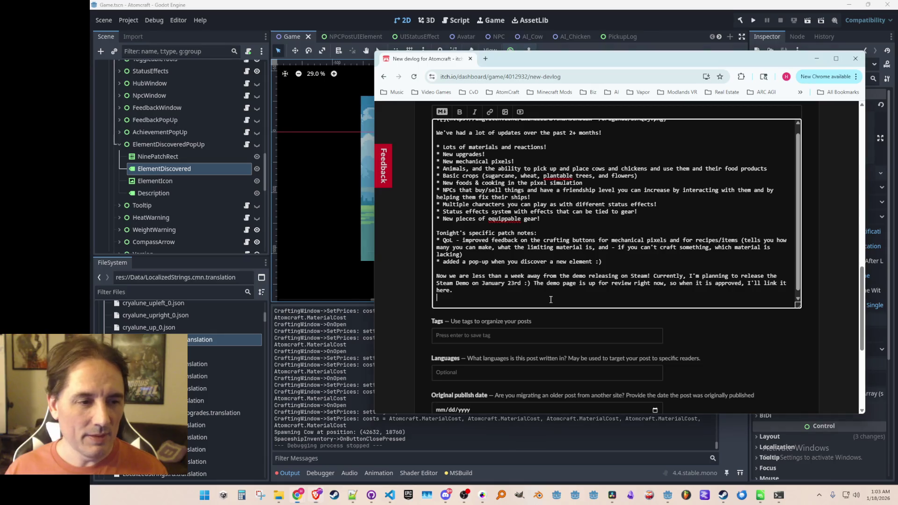
Paste the YouTube Shorts channel URL and format it as a Markdown link
text(https://www.youtube.com/@triplejumpgames/shorts)
key(Return)
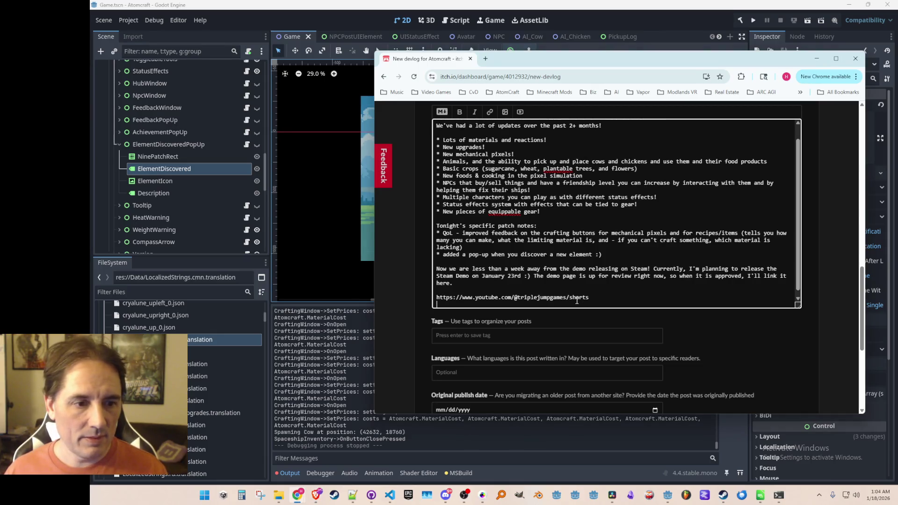
triple_click(577, 299)
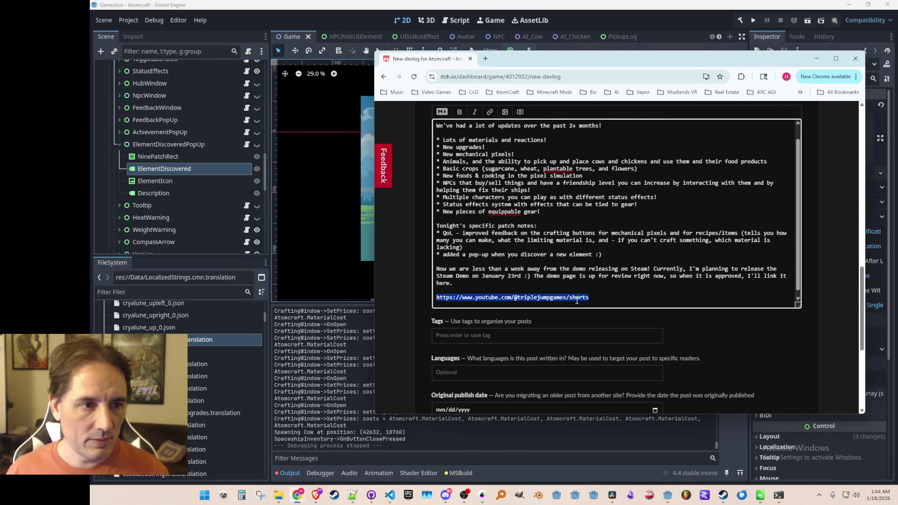
click(490, 114)
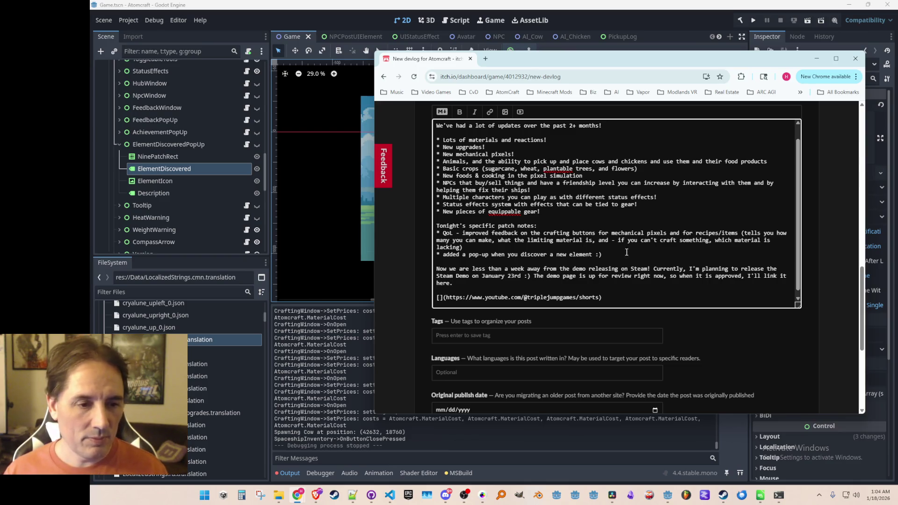
Above the link, add a paragraph inviting readers to the first YouTube Short, about forge designs
key(Return)
text(I'm also starting to make )
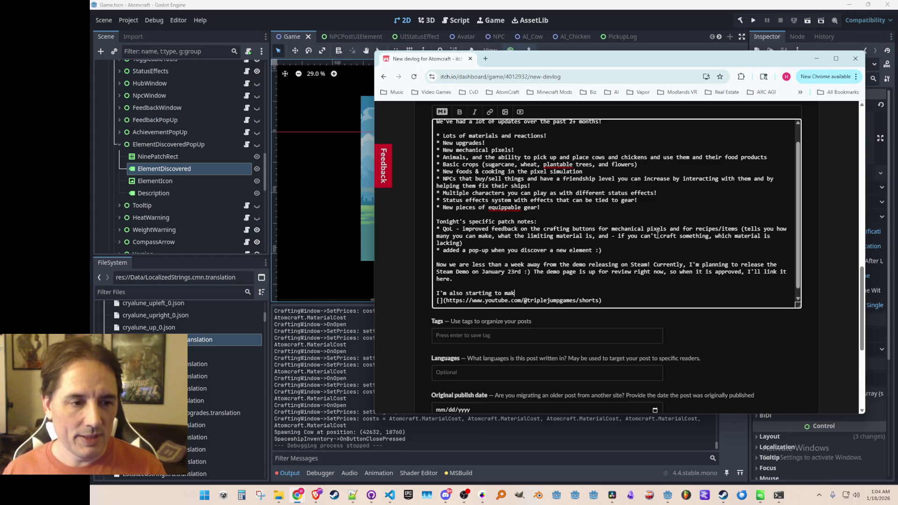
text(YouT)
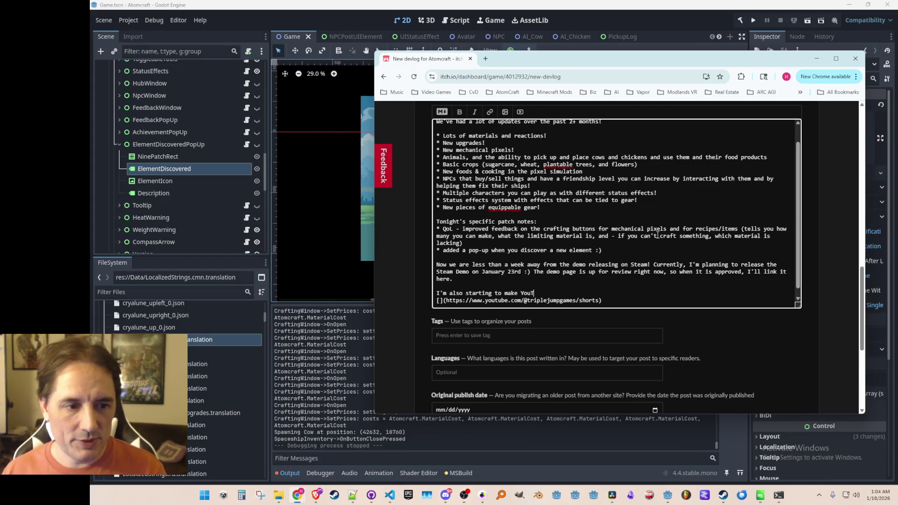
text(ube Shorts on )
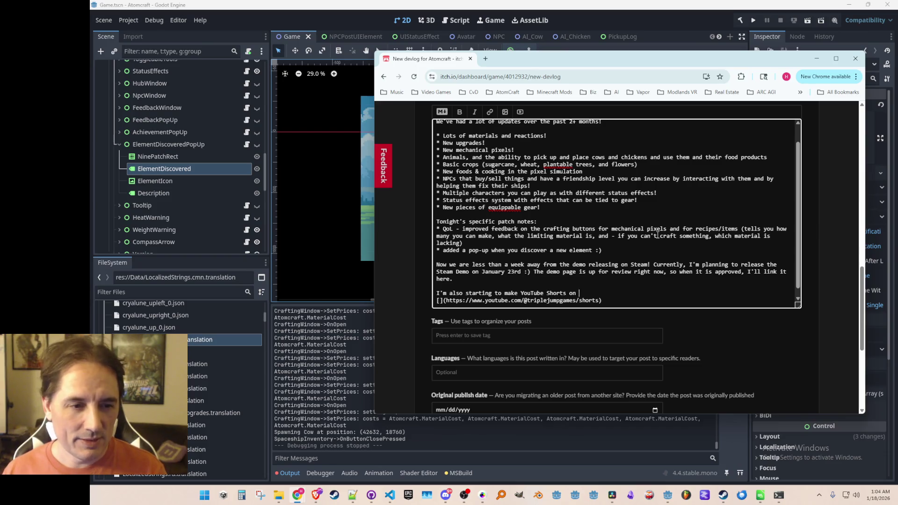
text(the YouTube ch)
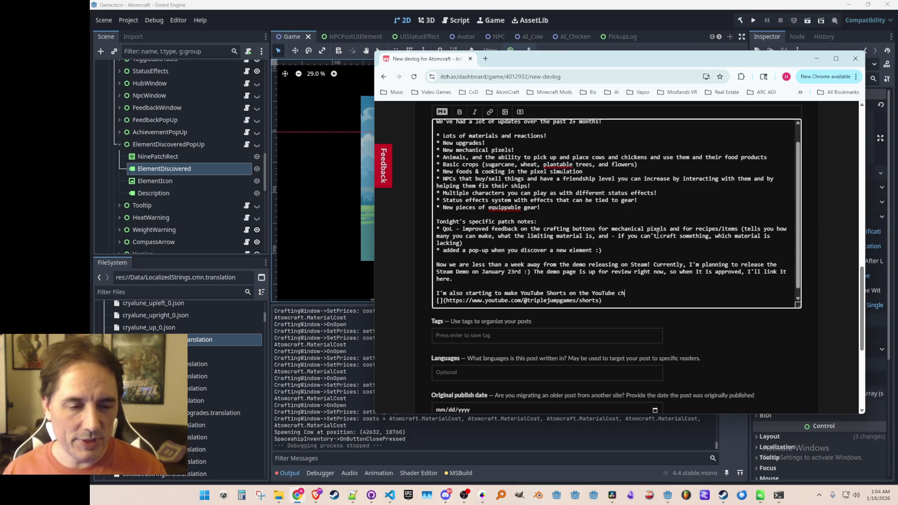
text(annel, so you can )
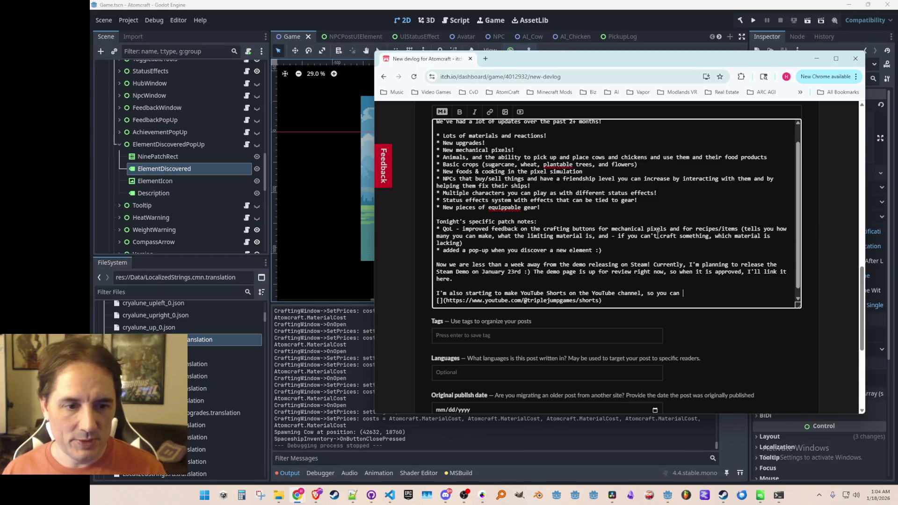
text(check them out here)
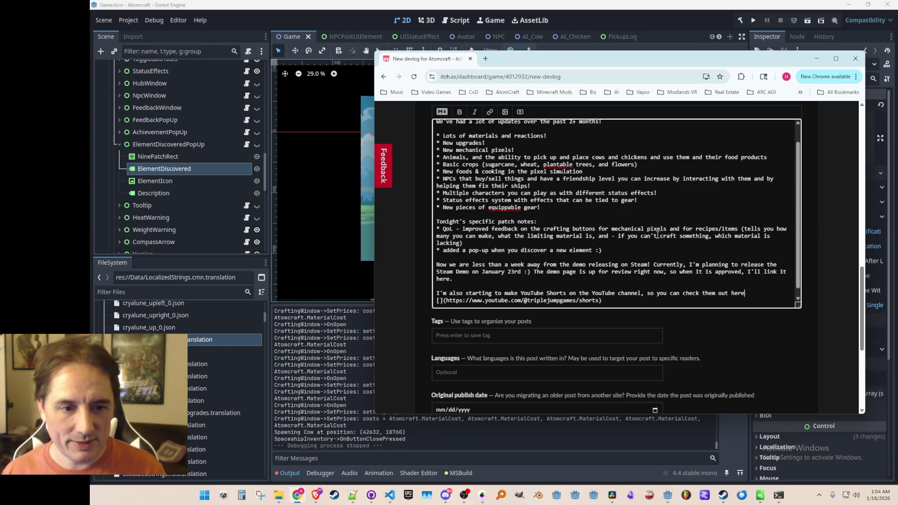
key(ctrl+shift+Left)
key(ctrl+shift+Left)
key(ctrl+shift+Left)
key(Right)
key(ctrl+shift+Left)
key(ctrl+shift+Left)
key(ctrl+shift+Left)
text(out the first one, about forge)
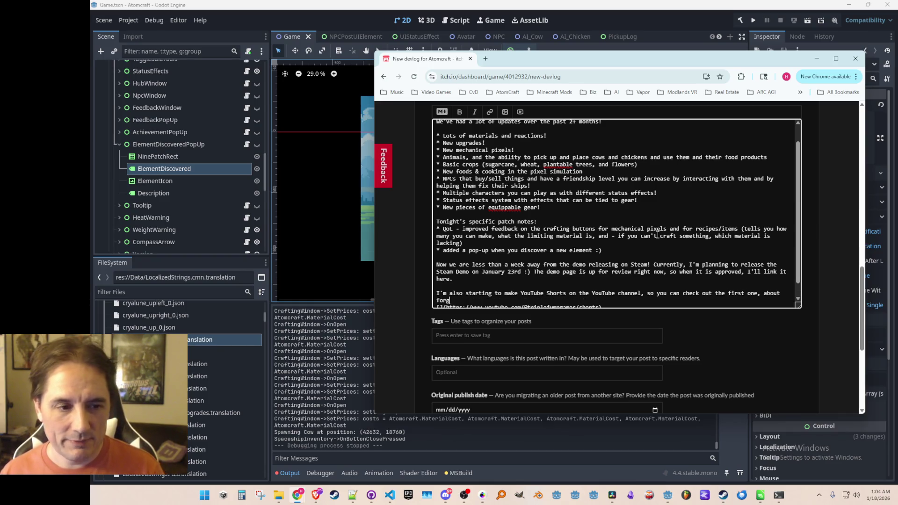
text( design)
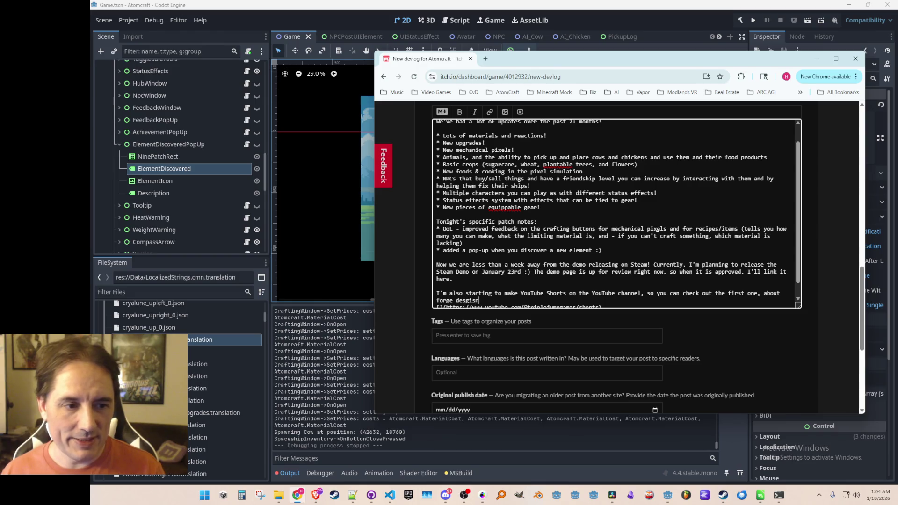
text(s, here:)
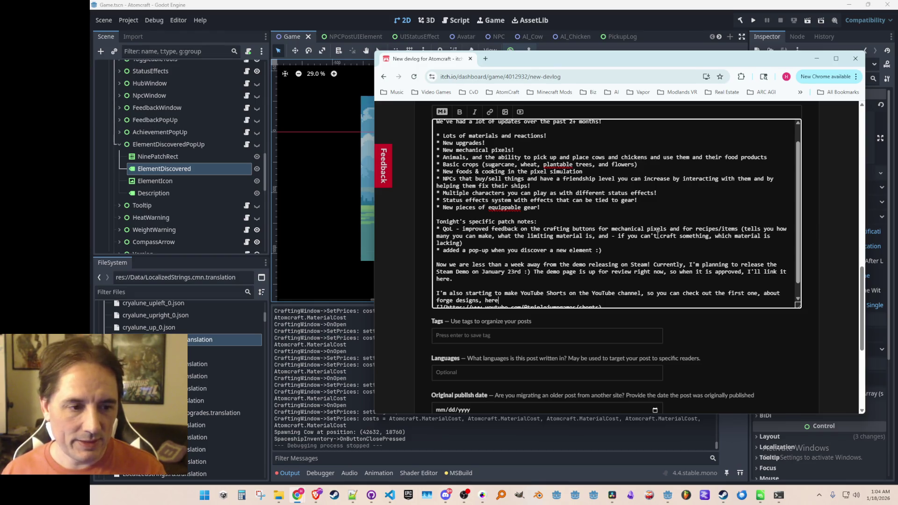
key(Return)
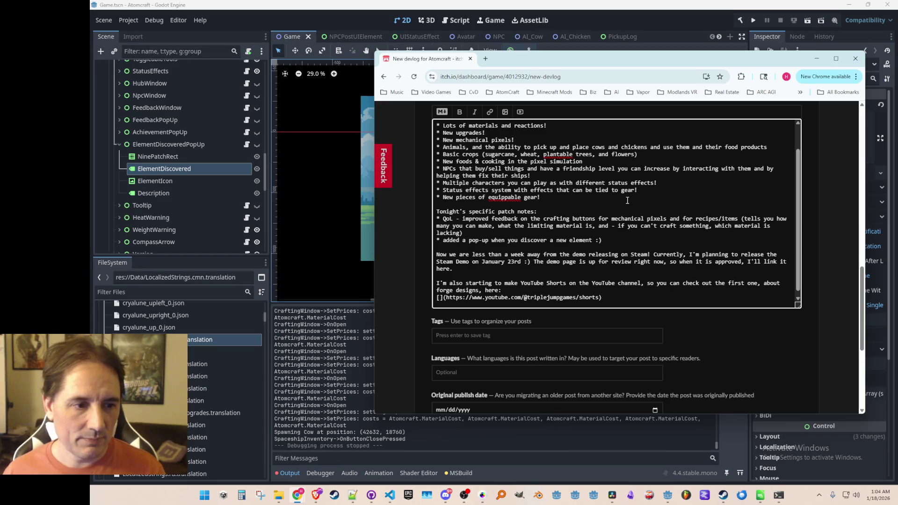
scroll(743, 344, down, 5)
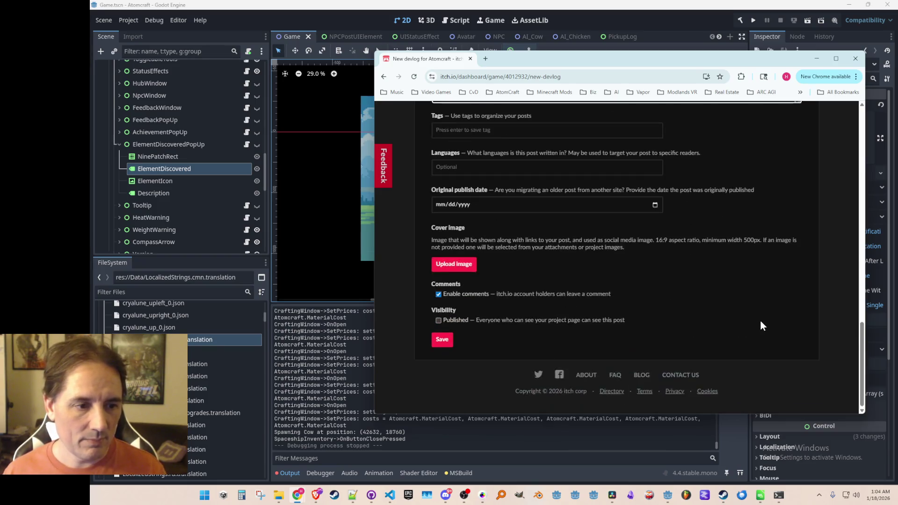
Save the devlog as a draft and read its post page, starting with the Basic crops bullet
click(450, 346)
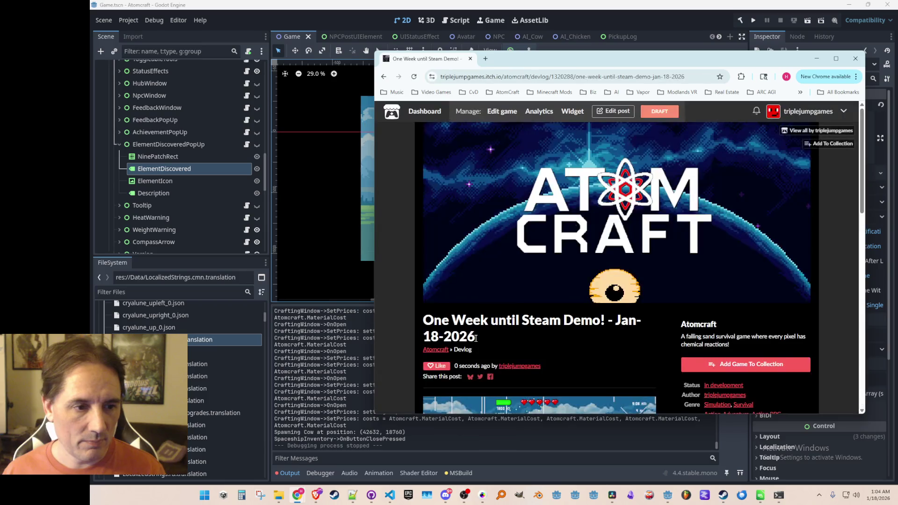
scroll(631, 254, down, 4)
scroll(631, 254, down, 4)
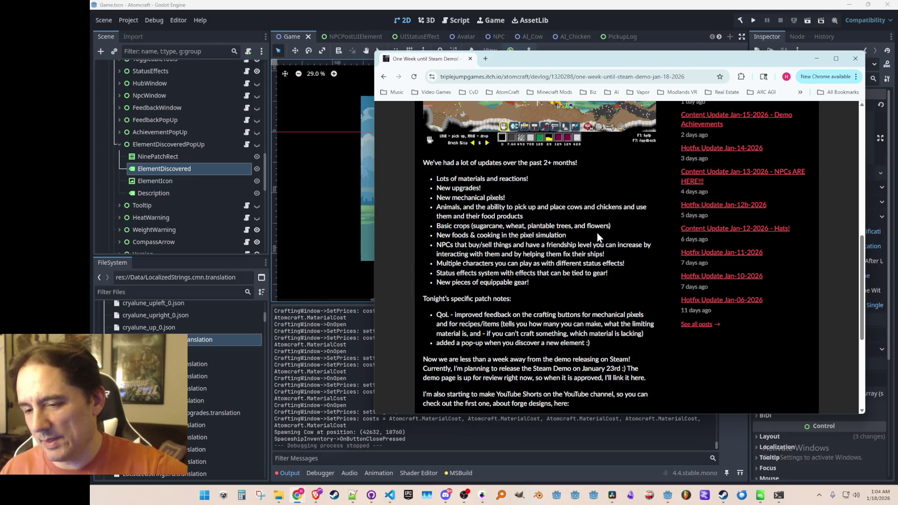
scroll(597, 233, up, 1)
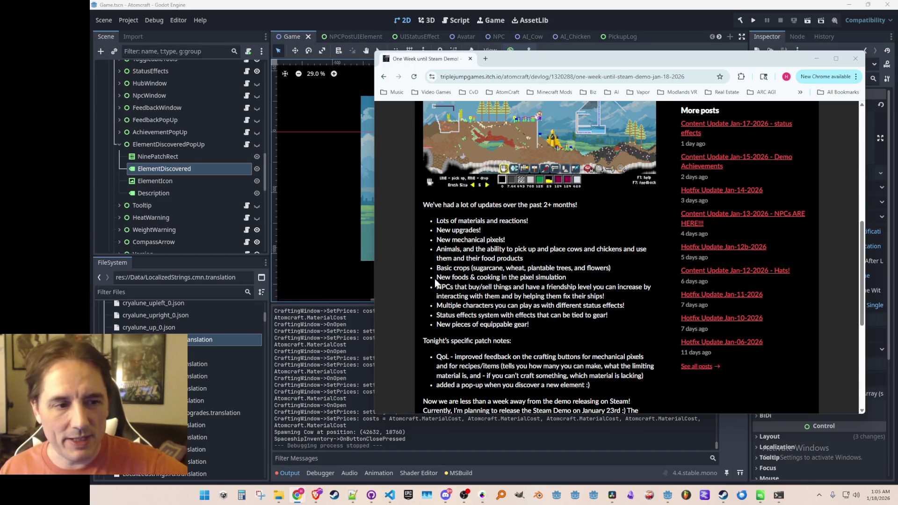
drag(440, 268, 512, 278)
click(506, 283)
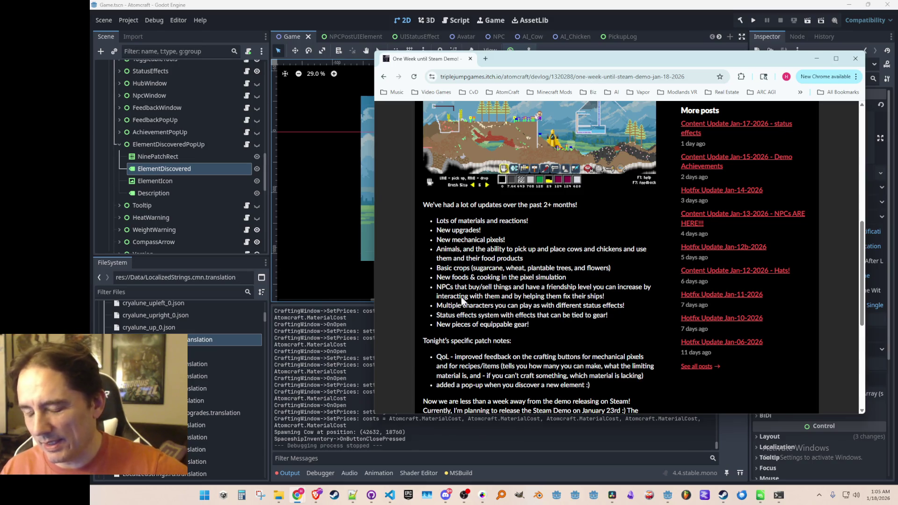
Review the rest of the rendered bullet lists and GIF, then reload the post page
drag(591, 233, 609, 388)
click(589, 307)
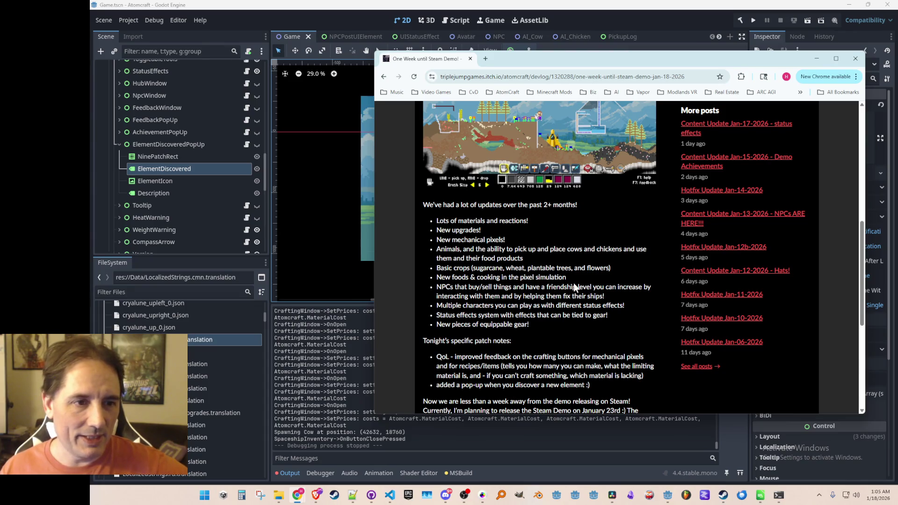
scroll(570, 295, up, 5)
scroll(571, 292, down, 4)
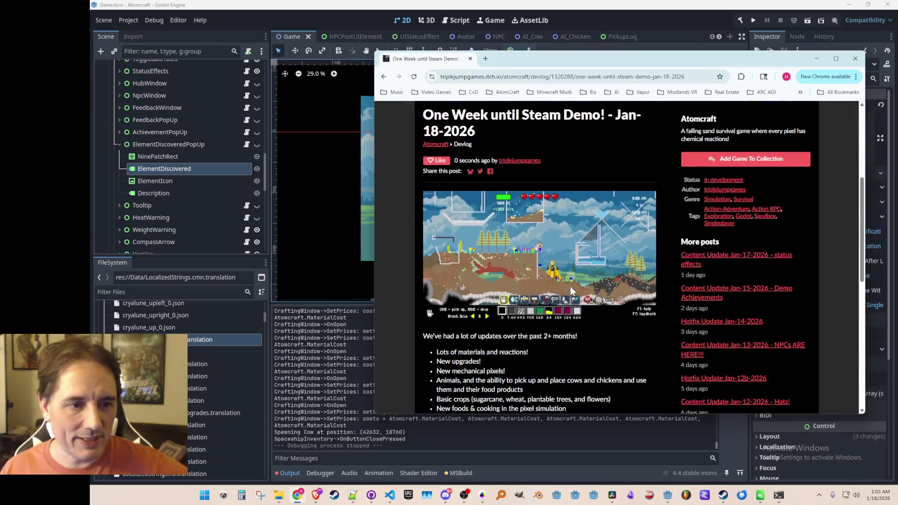
scroll(573, 286, down, 4)
scroll(573, 288, up, 3)
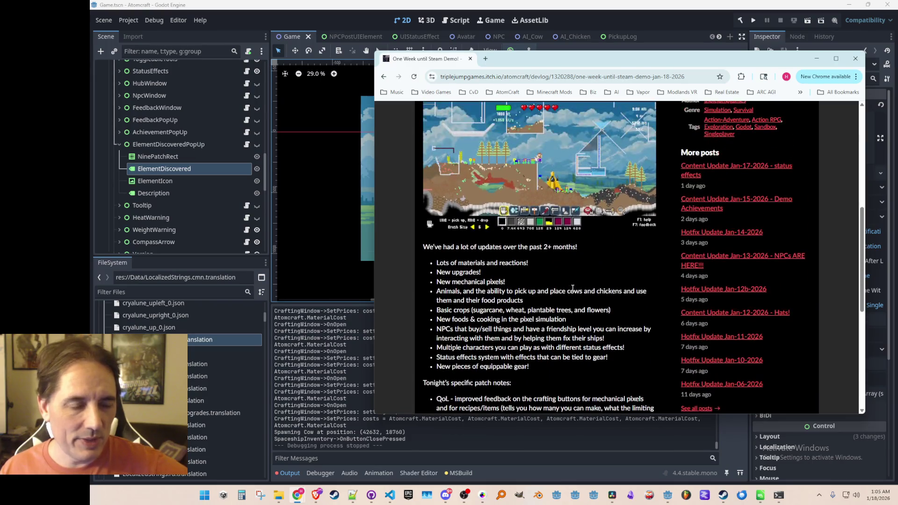
scroll(573, 288, down, 3)
scroll(560, 301, up, 4)
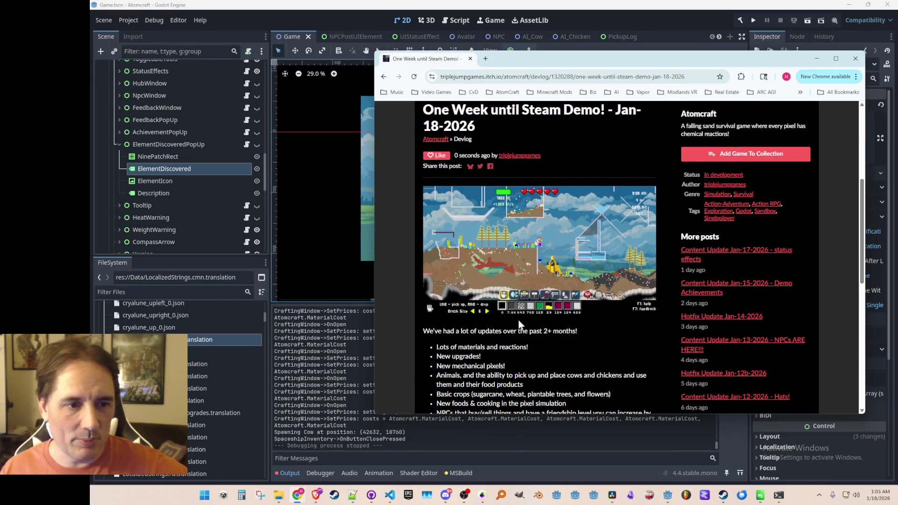
scroll(553, 298, down, 1)
scroll(553, 296, down, 1)
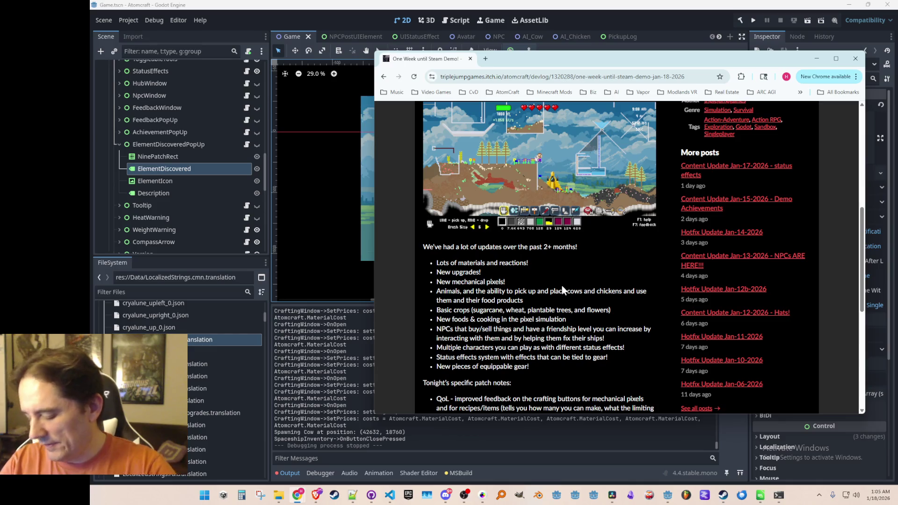
key(F5)
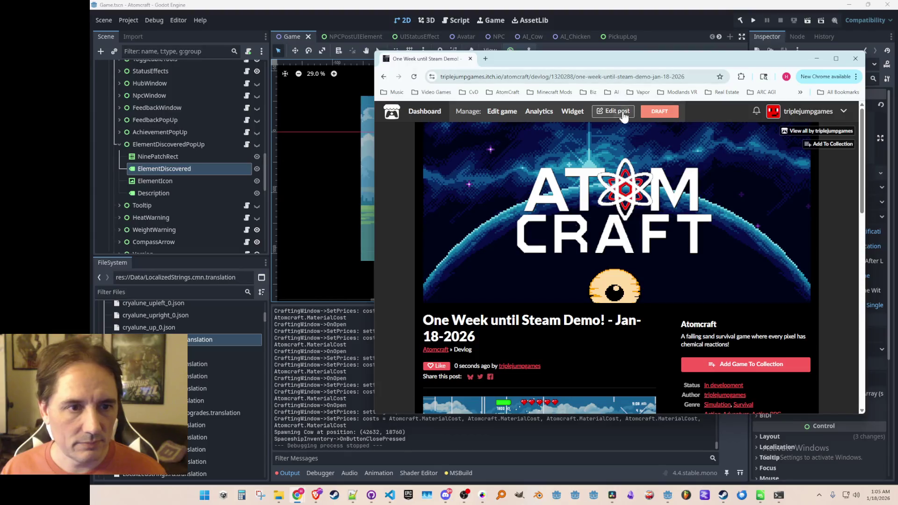
In the editor, replace the YouTube URL in the last-line Markdown link with the pasted Shorts URL
scroll(405, 252, down, 10)
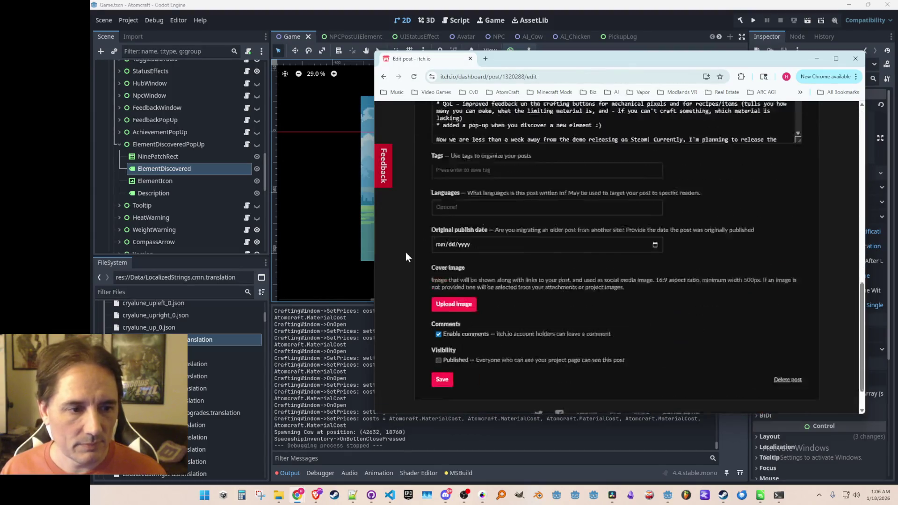
scroll(404, 249, up, 4)
scroll(450, 276, down, 2)
scroll(555, 229, down, 2)
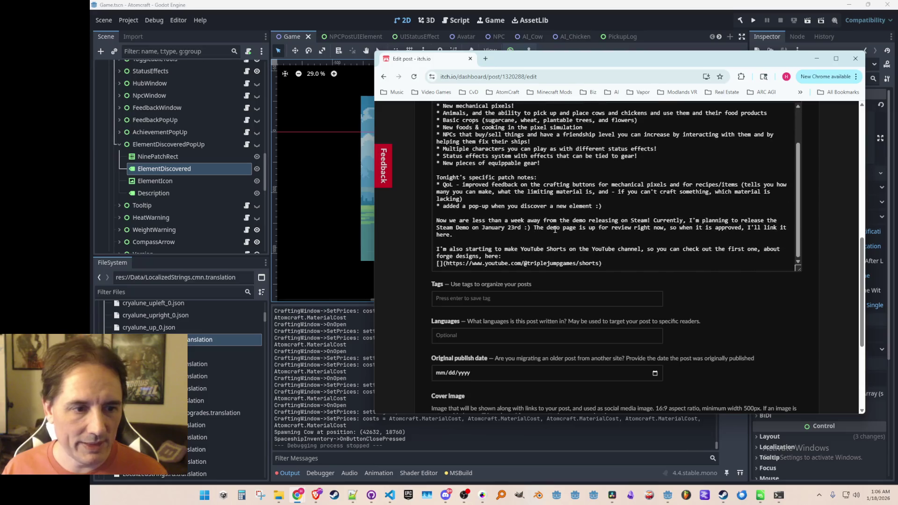
click(445, 263)
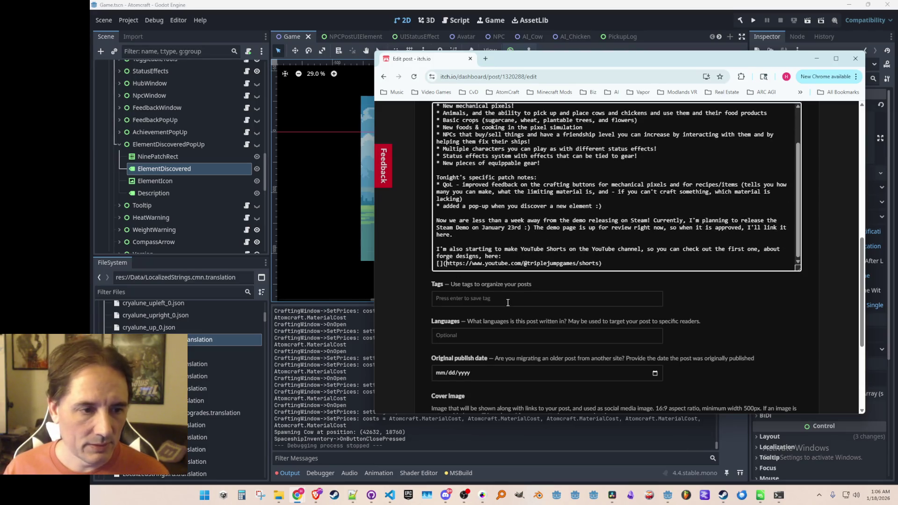
key(shift+End)
key(ctrl+c)
key(BackSpace)
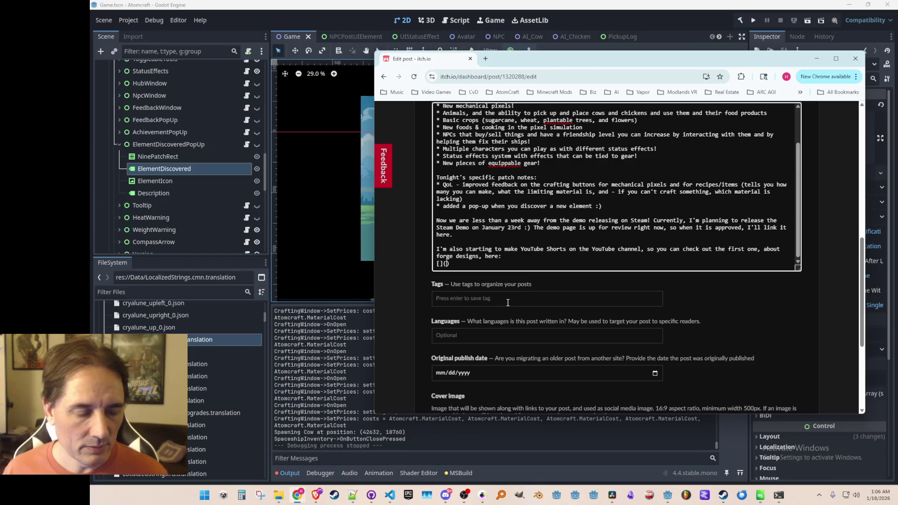
key(ctrl+v)
key(ctrl+v)
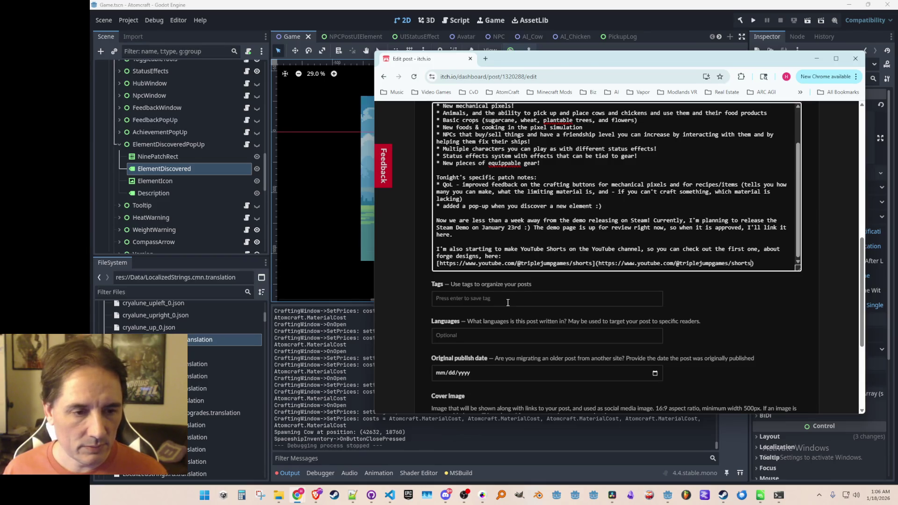
scroll(514, 300, down, 5)
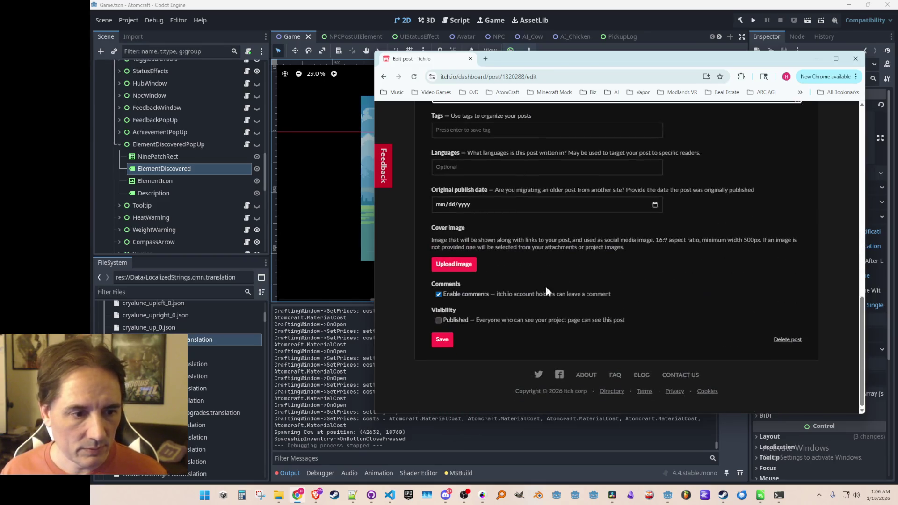
Save the corrected post and confirm its Shorts link opens the YouTube Shorts page
click(441, 341)
scroll(421, 271, down, 10)
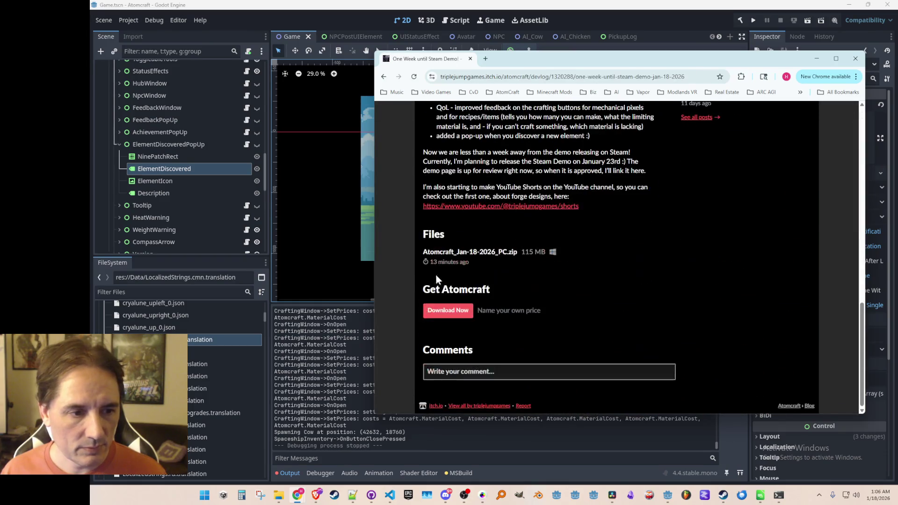
click(489, 210)
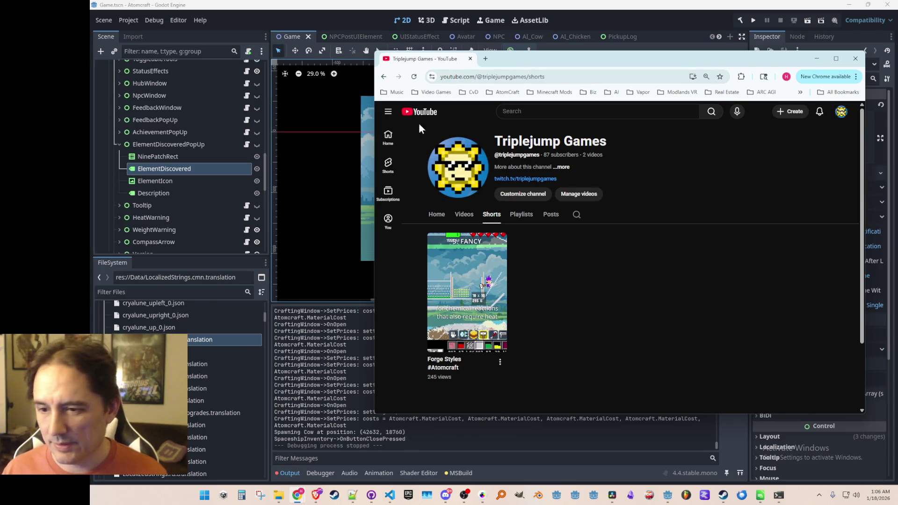
click(384, 77)
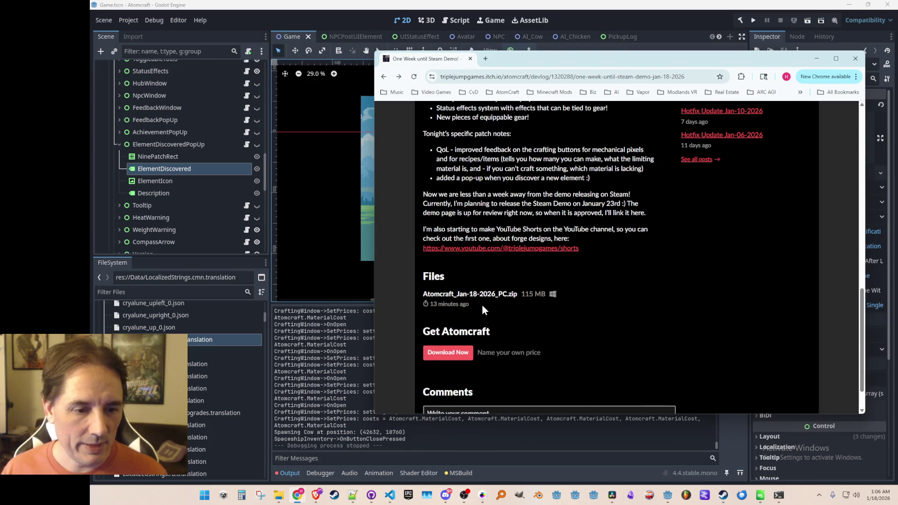
Scroll back up to the top of the devlog post page
scroll(521, 301, up, 3)
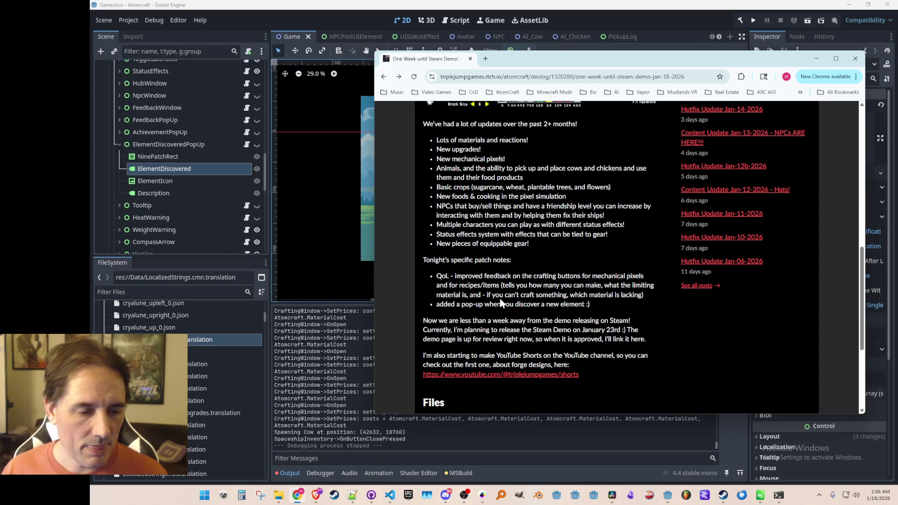
scroll(500, 302, up, 1)
scroll(521, 265, up, 9)
scroll(526, 277, down, 6)
scroll(526, 277, down, 10)
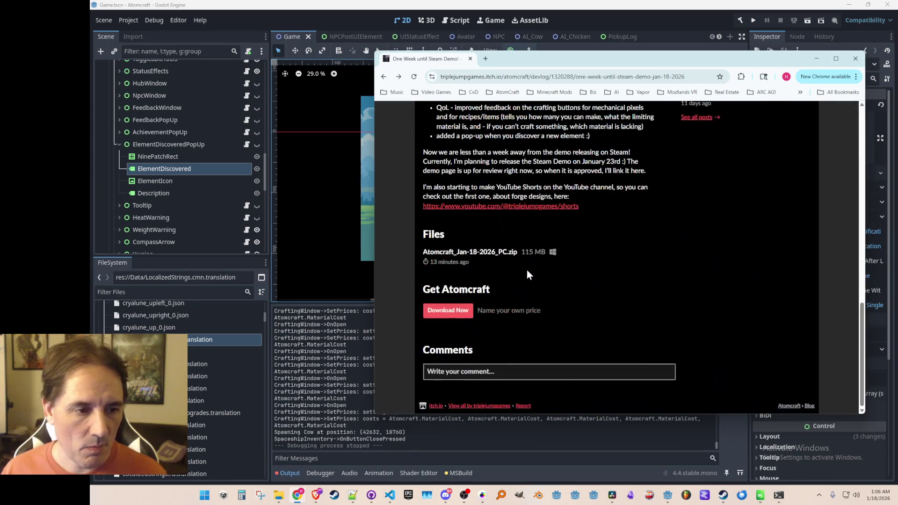
scroll(585, 237, up, 15)
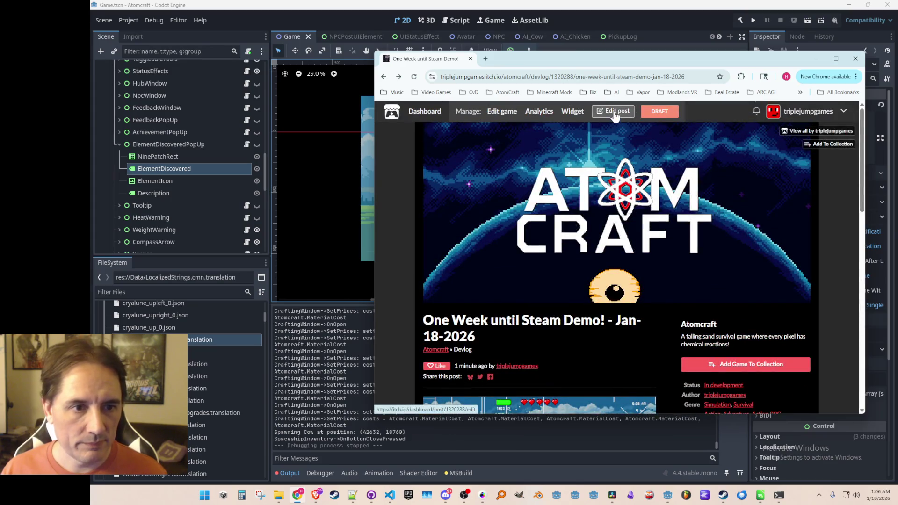
Reopen the devlog post in the editor and scroll down to the YouTube link line
click(614, 113)
scroll(639, 233, down, 4)
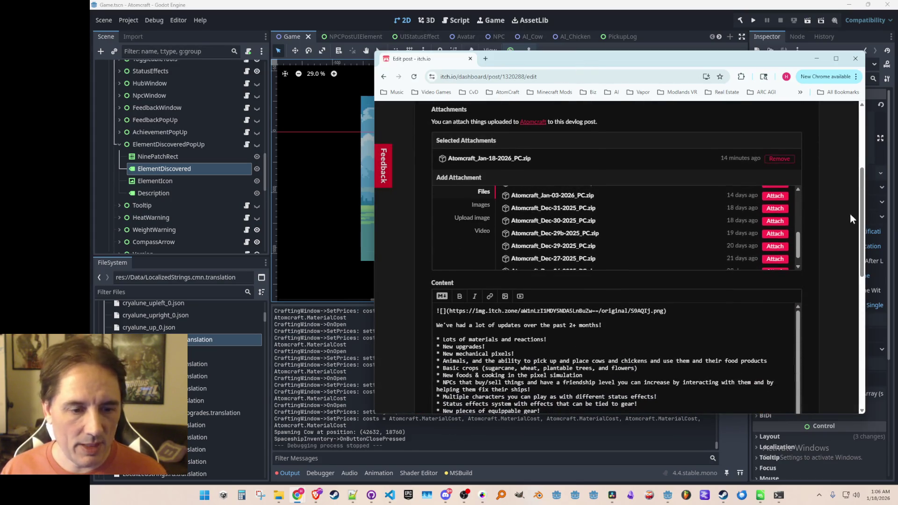
scroll(850, 214, down, 4)
scroll(847, 217, down, 3)
scroll(847, 216, up, 10)
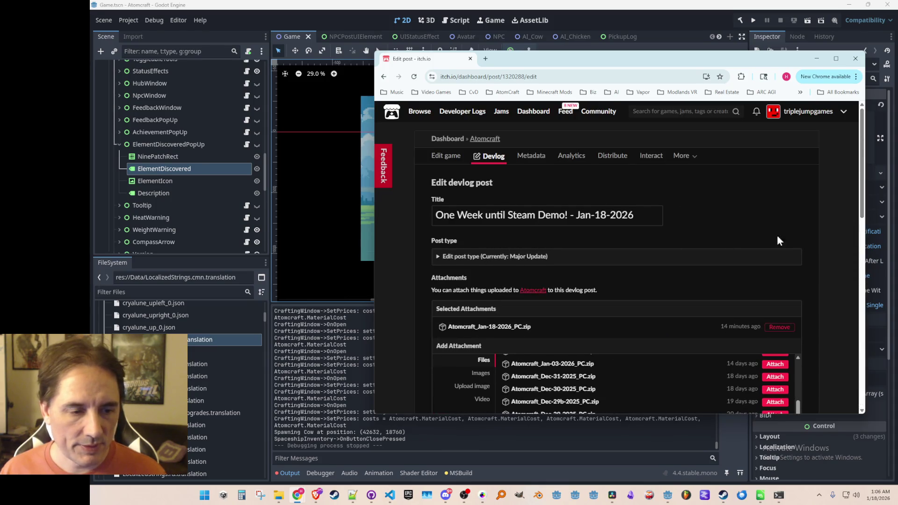
scroll(819, 257, down, 10)
scroll(696, 240, up, 3)
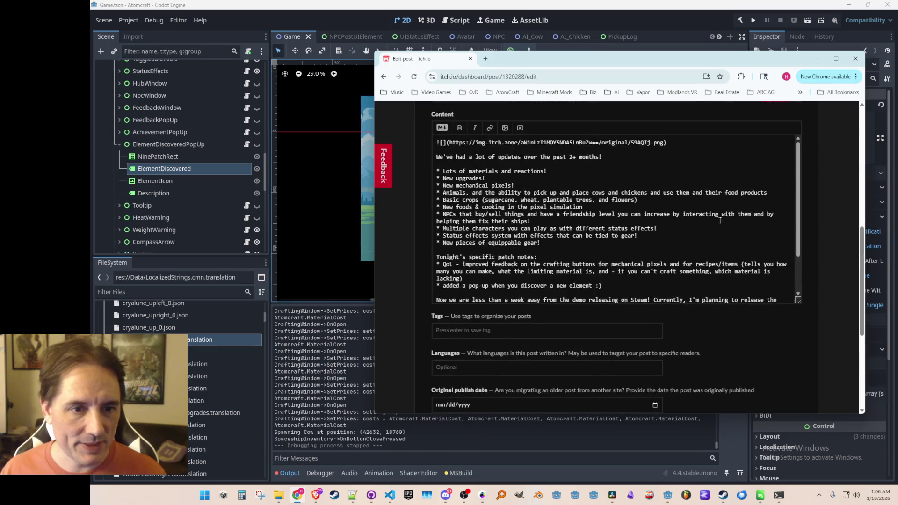
scroll(719, 214, down, 2)
Add the closing line 'Check out the new build, and let me know what you think in the Discoverd!' below the link
click(763, 302)
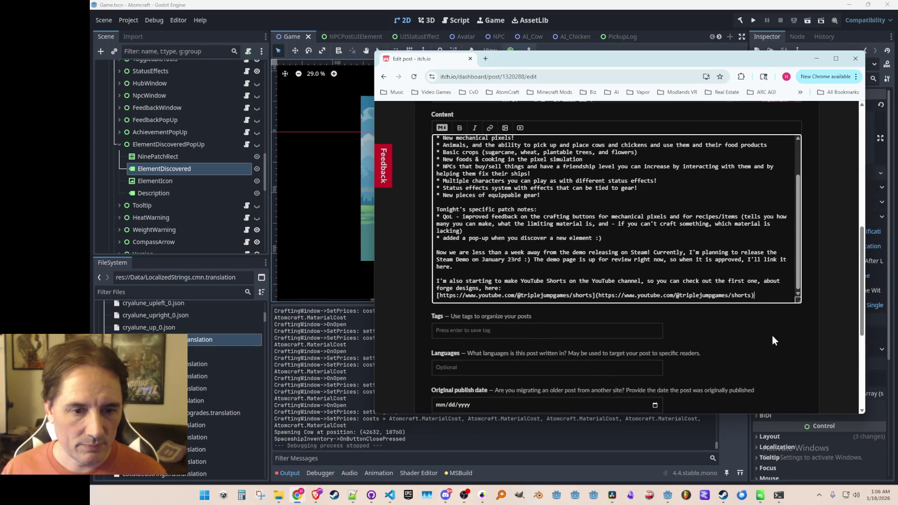
key(Return)
key(Return)
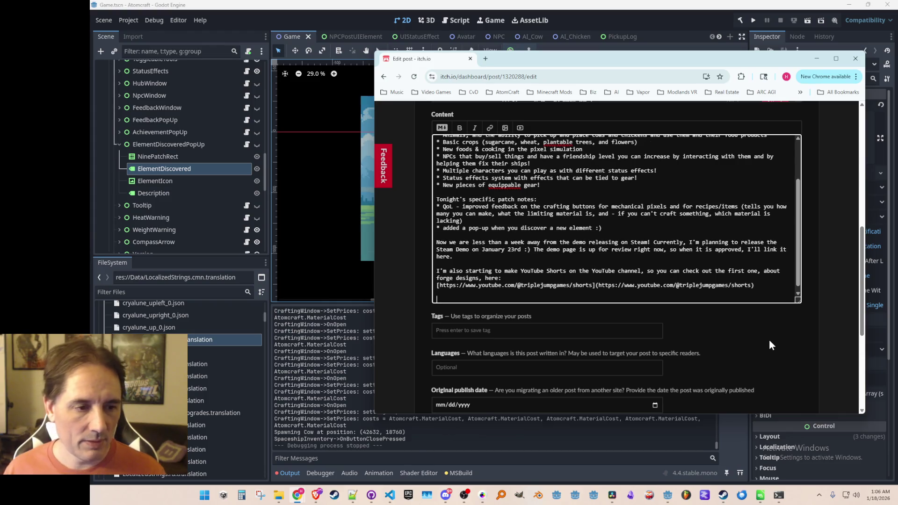
text(Check out the n)
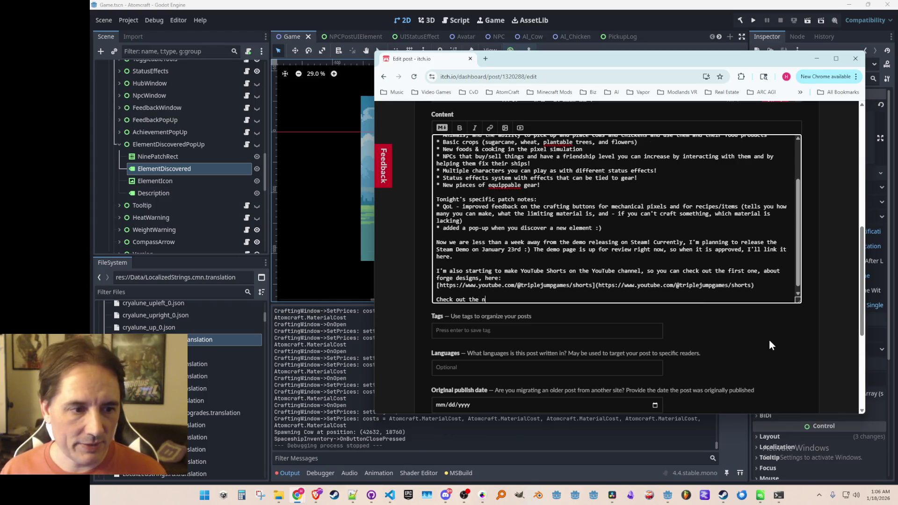
text(ew build, and let )
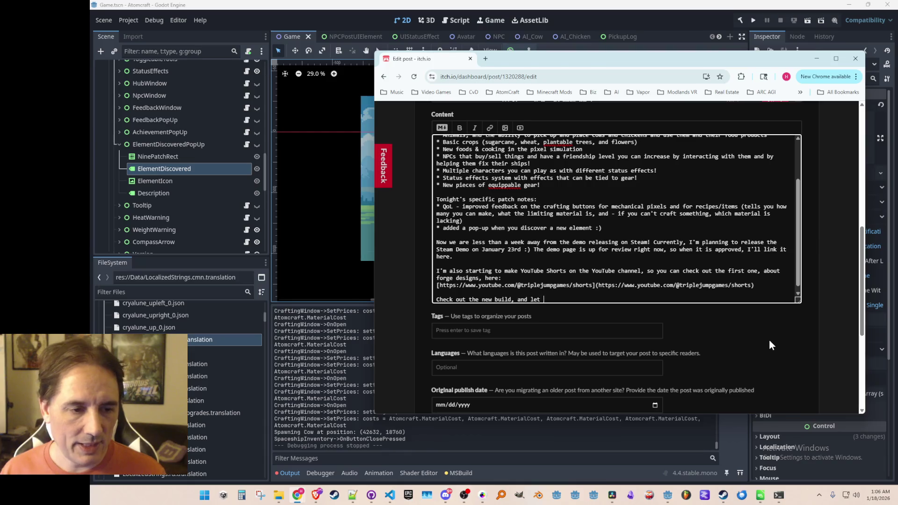
text(me know what you think i)
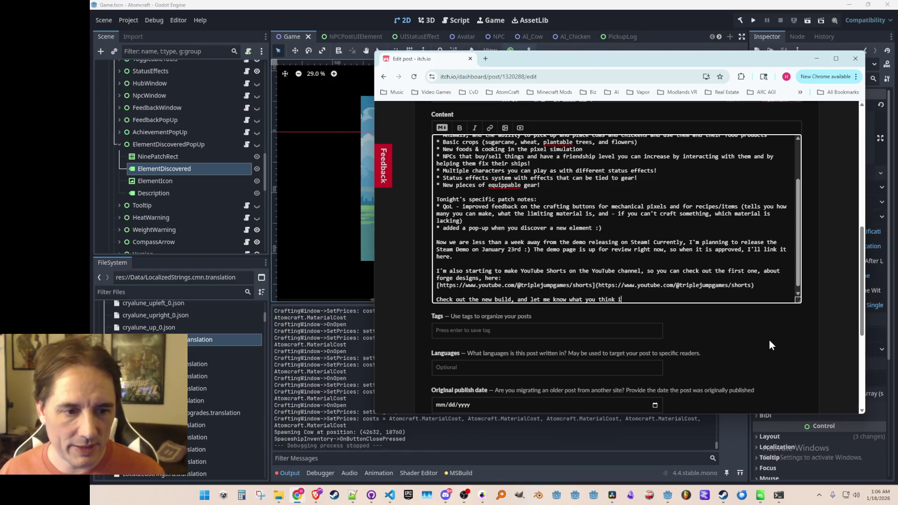
text(n the Disco)
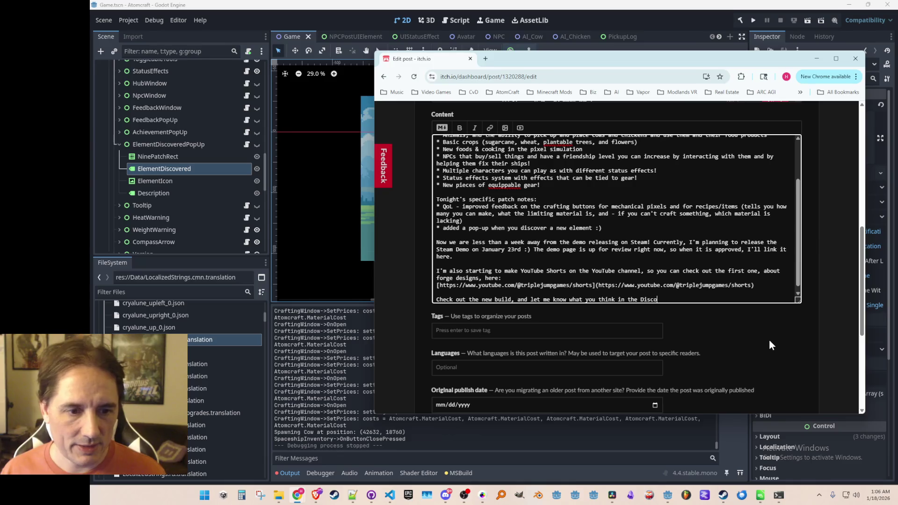
text(verd!)
key(Return)
key(Return)
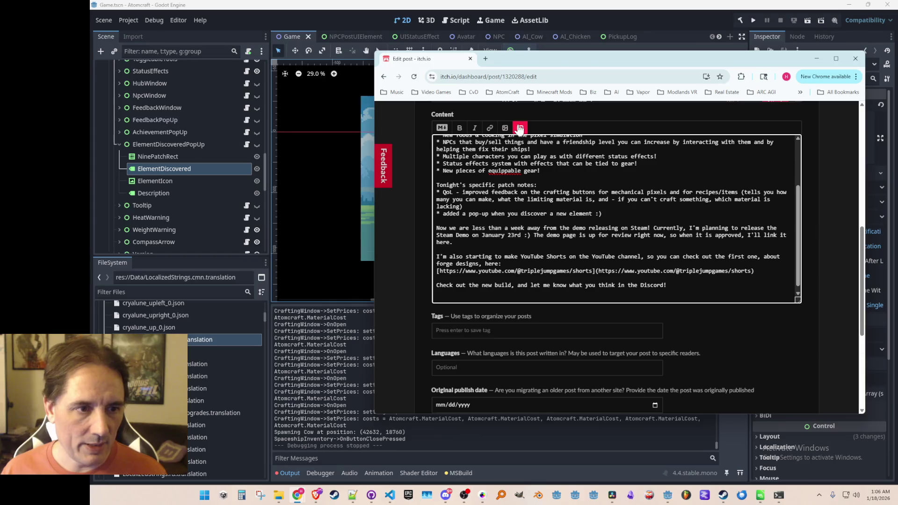
click(505, 128)
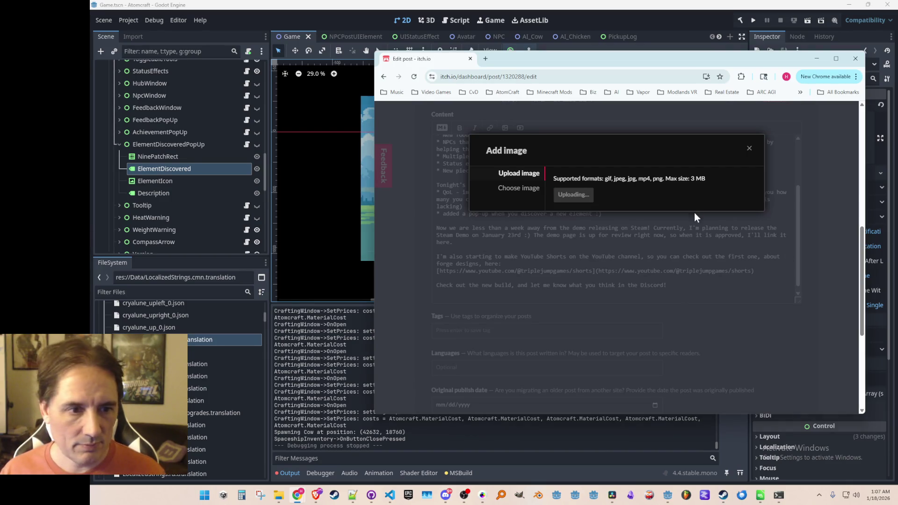
Save the post with the gameplay GIF and review it below the Discord line
scroll(708, 342, down, 5)
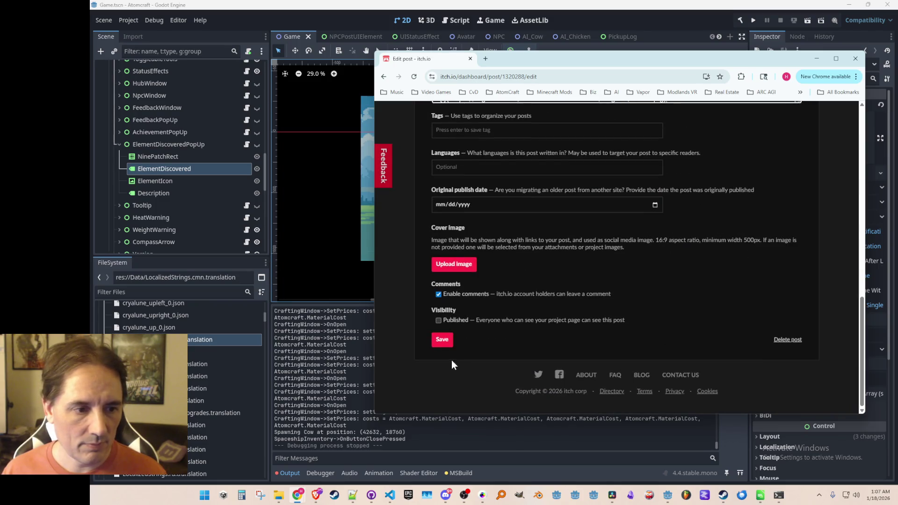
click(447, 342)
scroll(757, 236, down, 10)
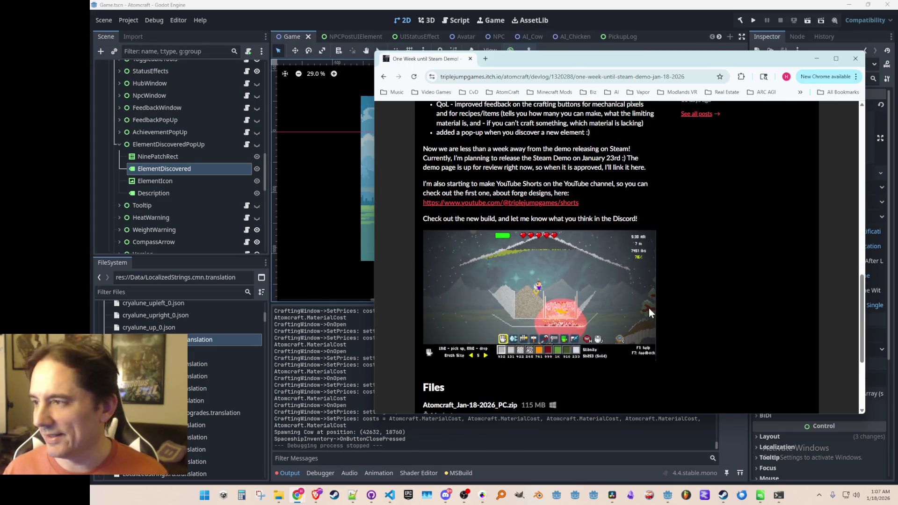
scroll(649, 308, down, 3)
scroll(598, 335, up, 15)
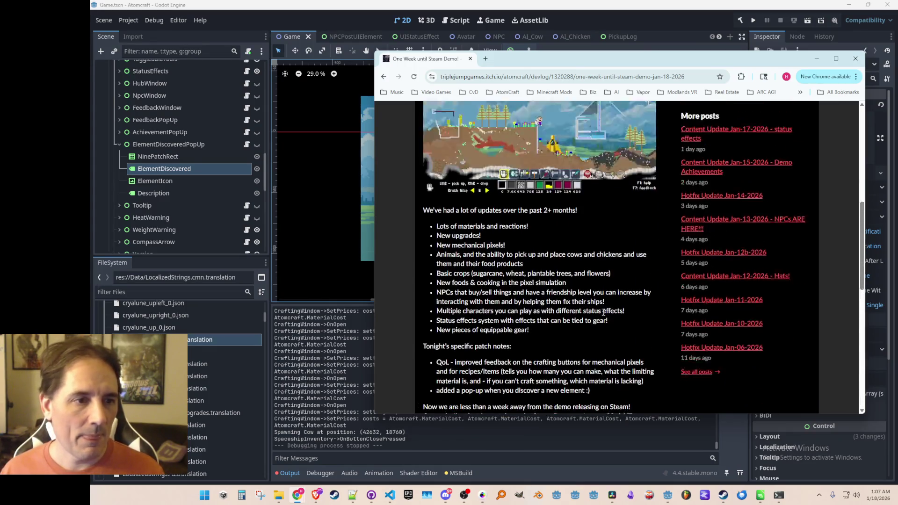
scroll(603, 302, down, 15)
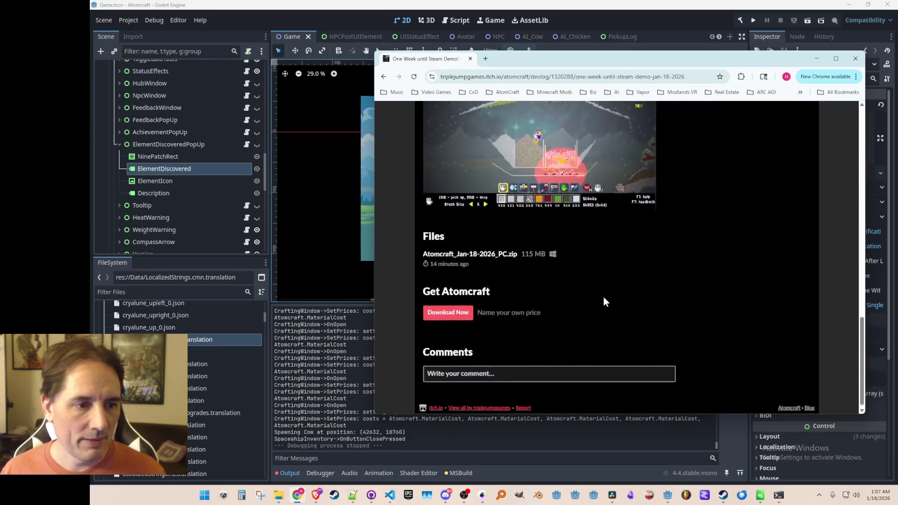
scroll(504, 348, up, 15)
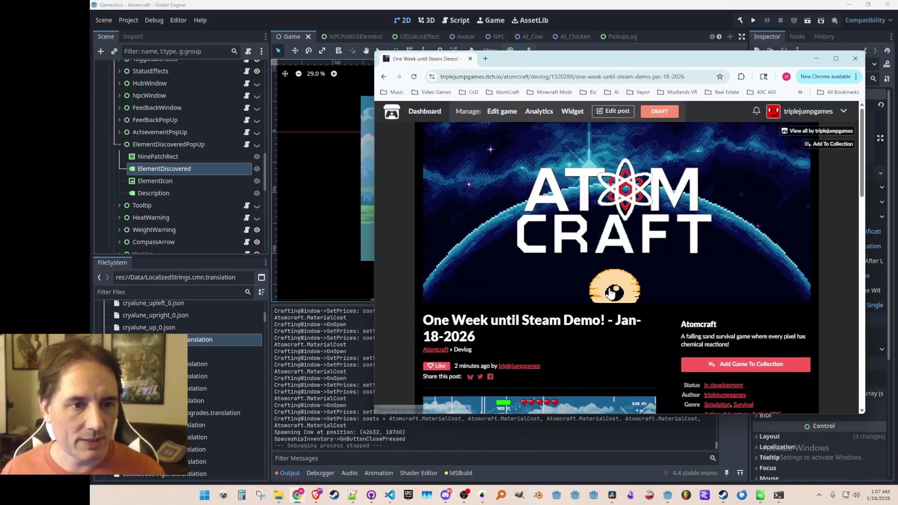
Reopen the devlog for editing and scroll to the bottom of the form
click(617, 111)
scroll(825, 233, down, 2)
scroll(826, 233, down, 15)
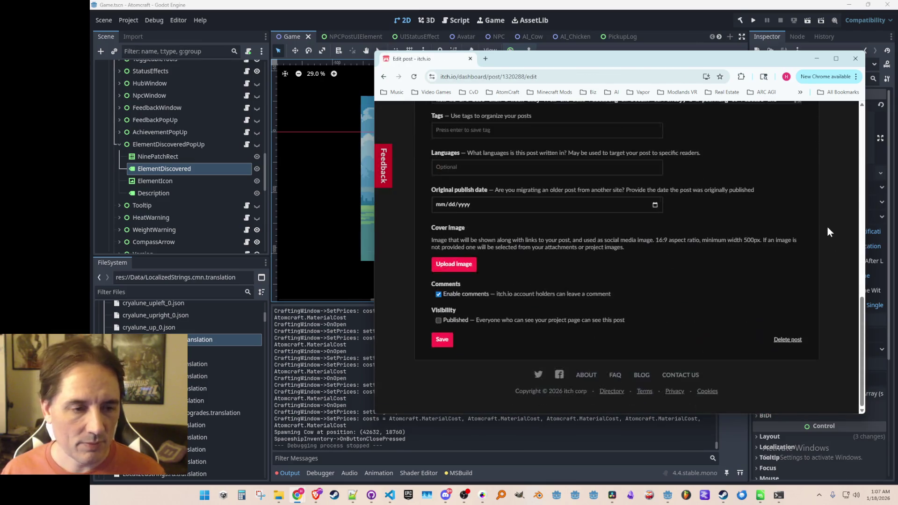
Mark the devlog Published and save it live, then drag Chrome aside to reveal Godot
click(438, 320)
click(441, 340)
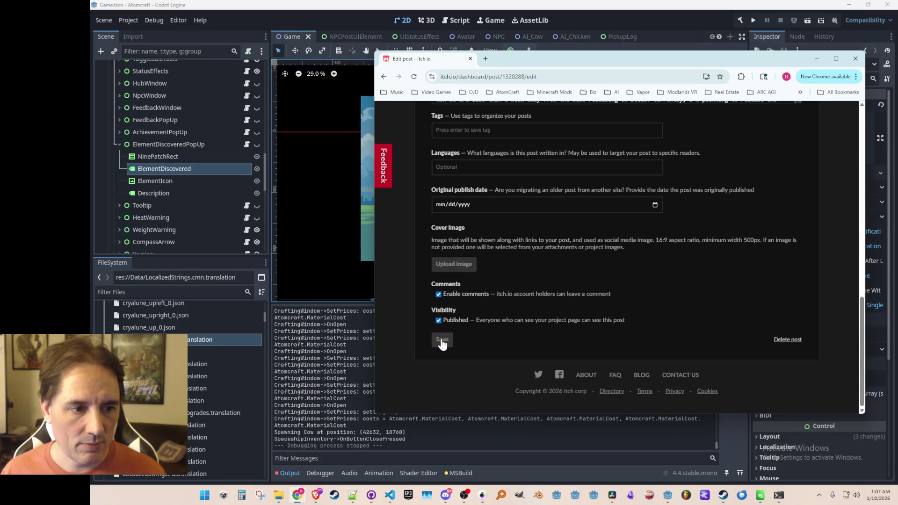
scroll(590, 265, down, 5)
scroll(602, 269, up, 5)
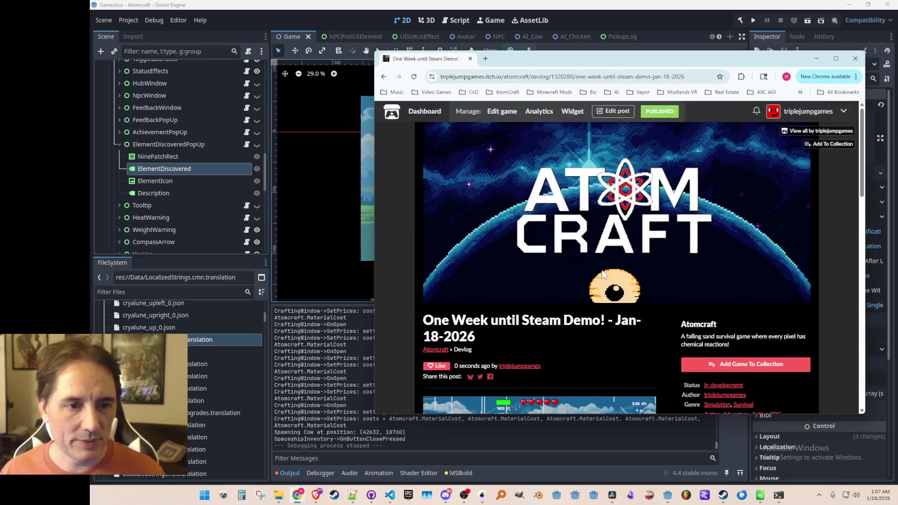
drag(559, 60, 897, 61)
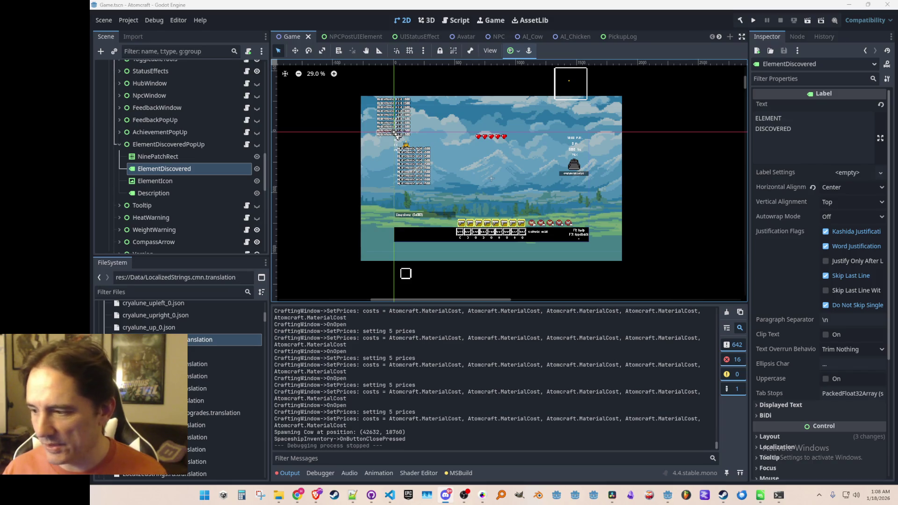
click(297, 495)
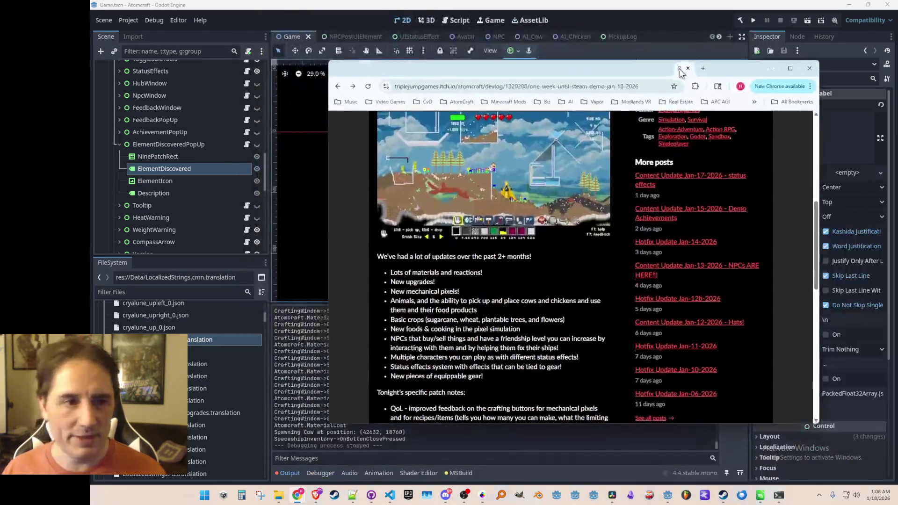
double_click(679, 68)
scroll(337, 280, up, 1)
scroll(365, 309, down, 3)
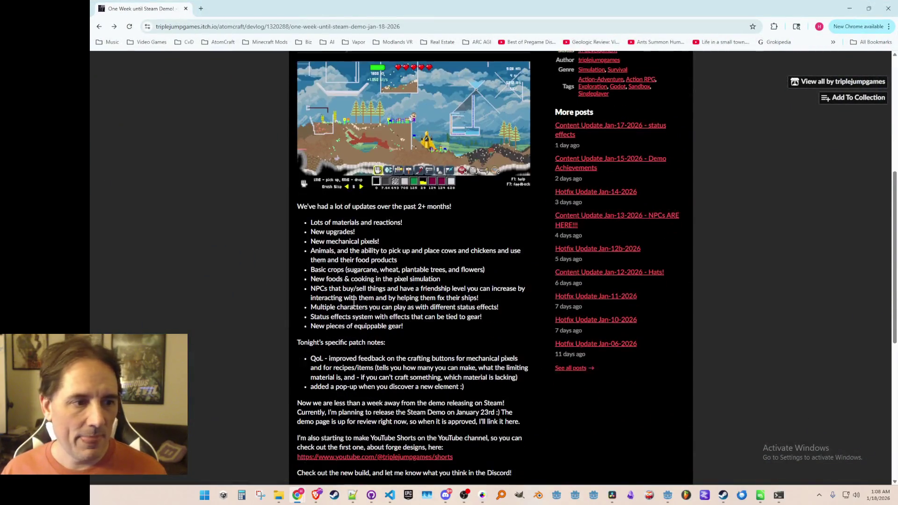
scroll(374, 322, up, 2)
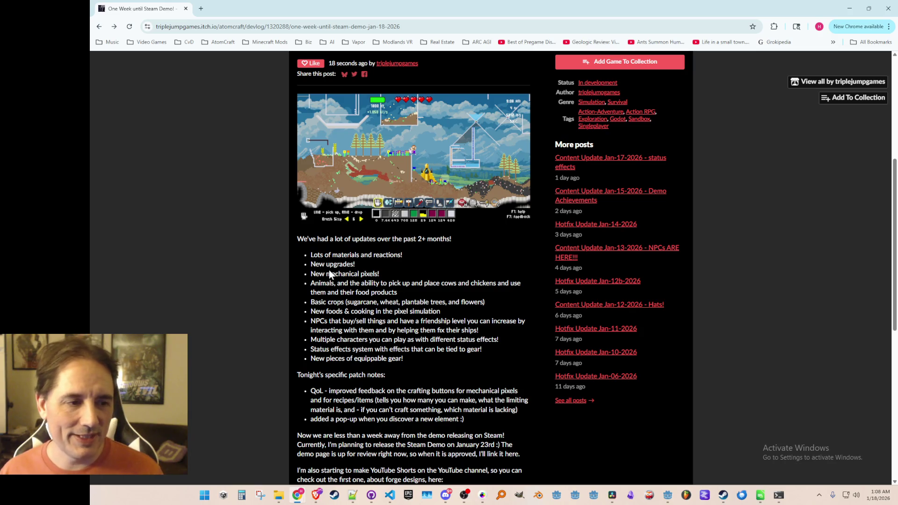
drag(327, 275, 380, 276)
click(361, 286)
mouse_move(323, 284)
mouse_down()
mouse_move(398, 302)
mouse_move(480, 295)
mouse_up()
click(480, 295)
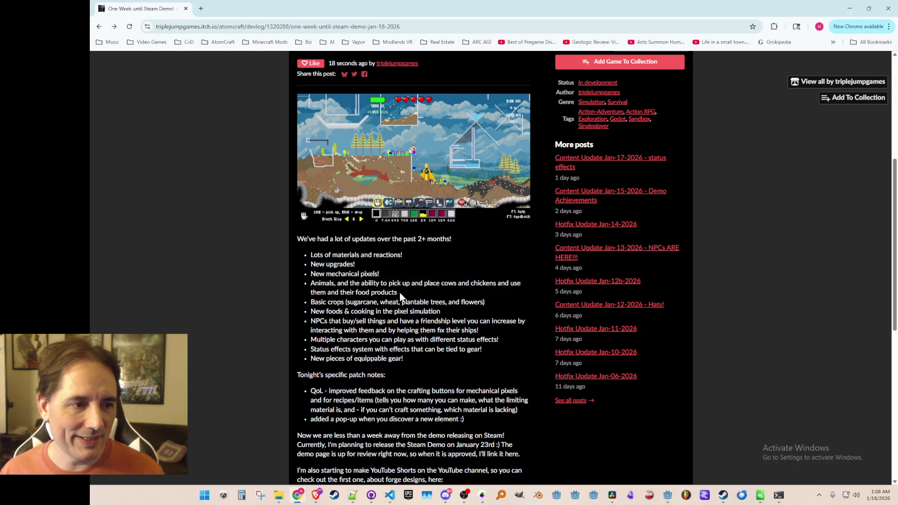
scroll(388, 304, down, 1)
mouse_move(314, 260)
mouse_down()
mouse_move(472, 265)
mouse_move(443, 271)
mouse_up()
click(341, 271)
drag(312, 270, 444, 281)
click(377, 282)
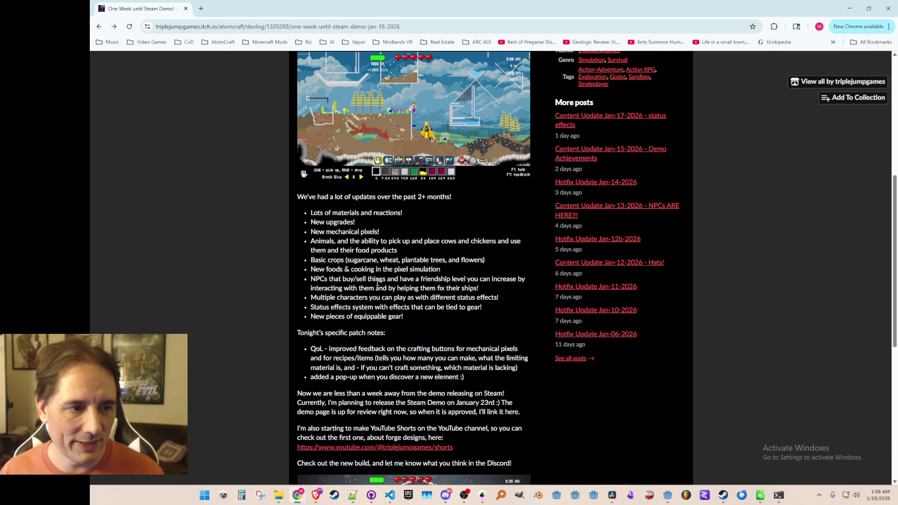
mouse_move(316, 279)
mouse_down()
mouse_move(449, 289)
mouse_move(391, 280)
mouse_up()
click(334, 288)
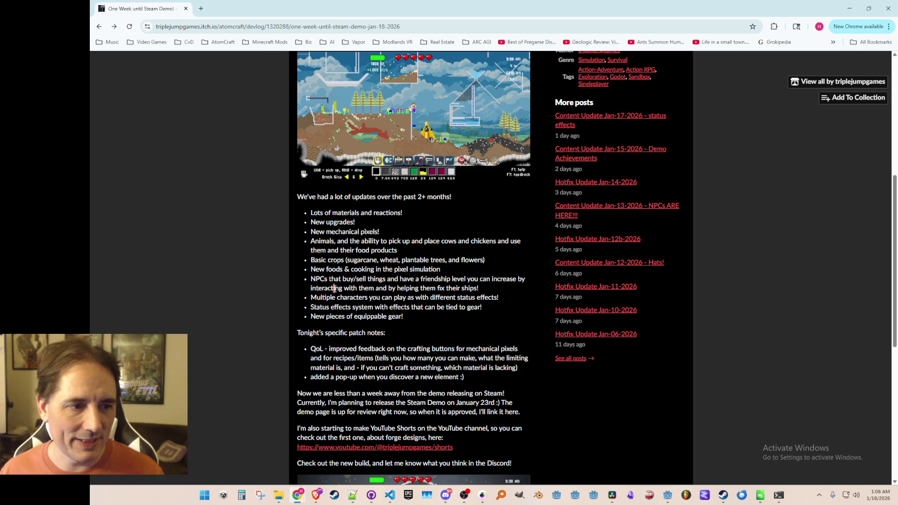
mouse_move(317, 297)
mouse_down()
mouse_move(495, 307)
mouse_move(416, 297)
mouse_up()
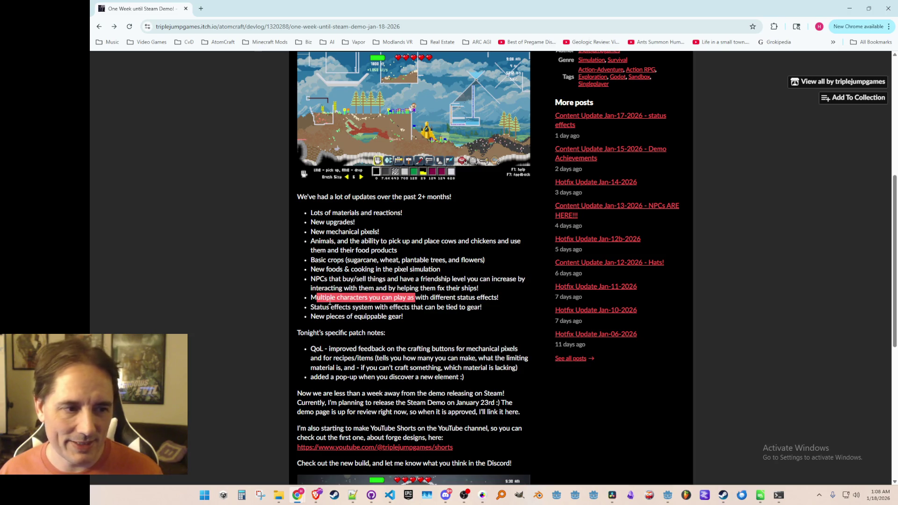
drag(317, 307, 398, 307)
drag(344, 316, 386, 333)
click(425, 351)
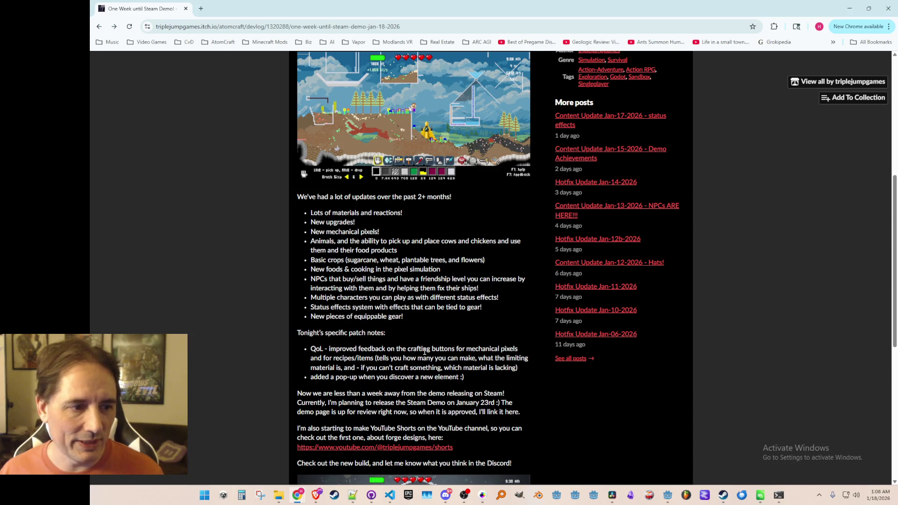
scroll(426, 283, up, 3)
scroll(434, 283, down, 2)
scroll(434, 278, up, 3)
scroll(536, 255, down, 10)
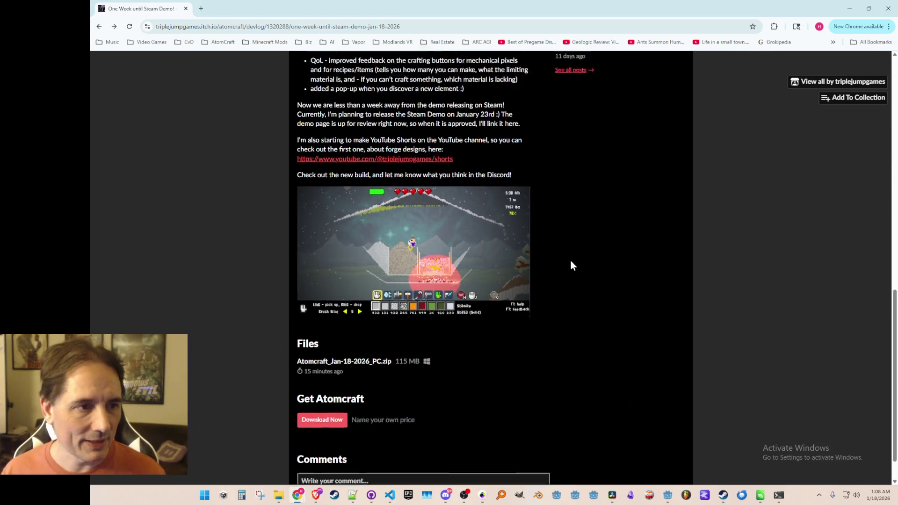
scroll(571, 262, up, 15)
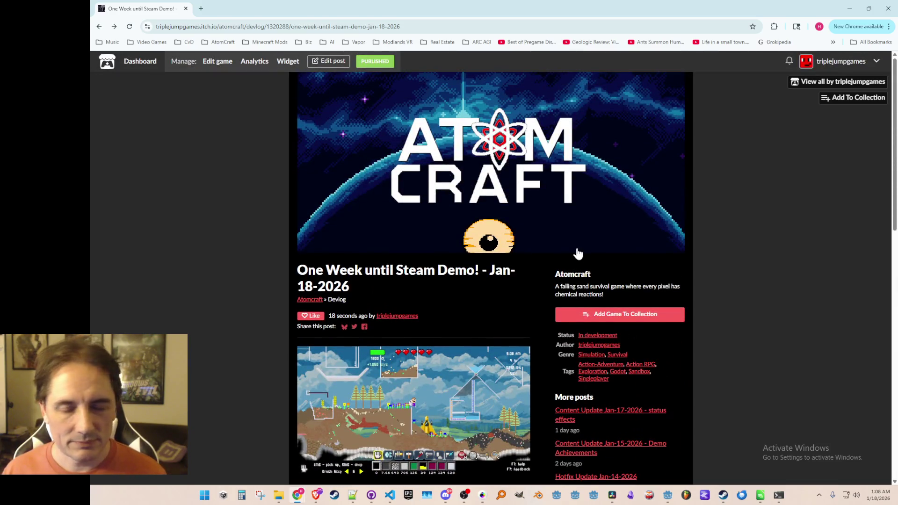
click(446, 495)
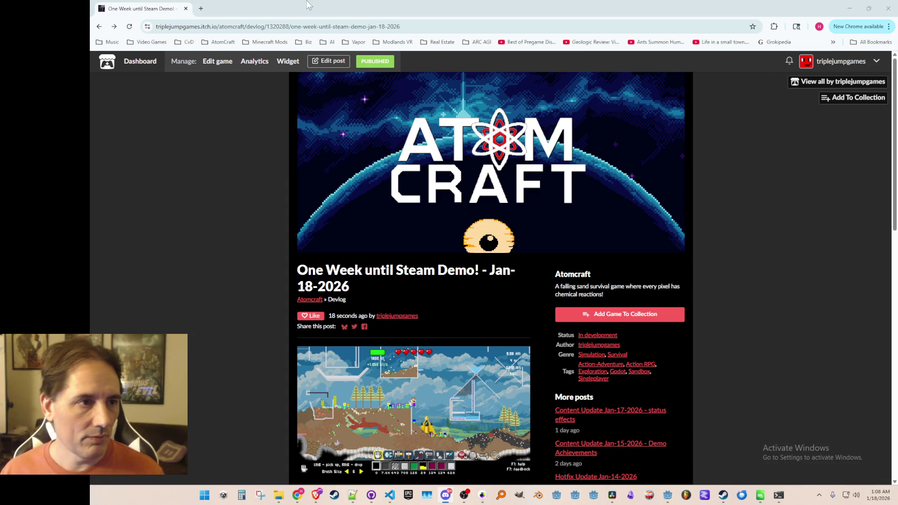
click(298, 495)
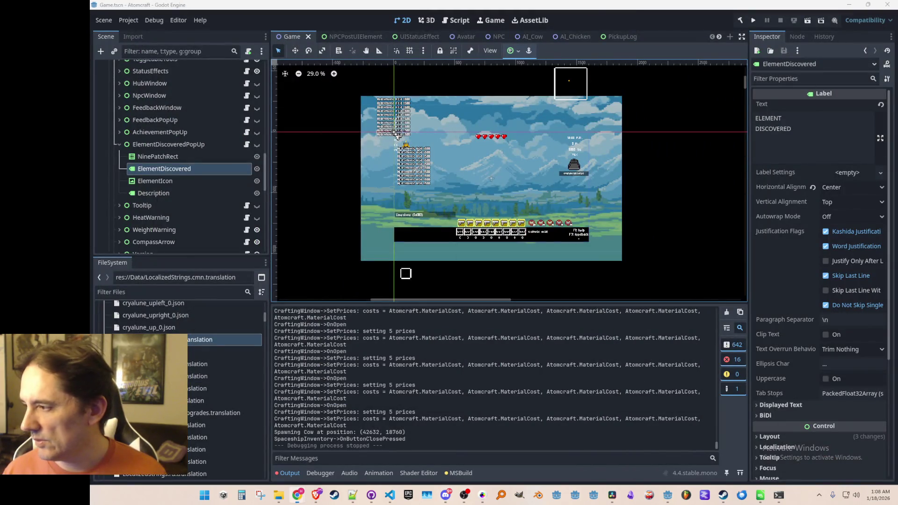